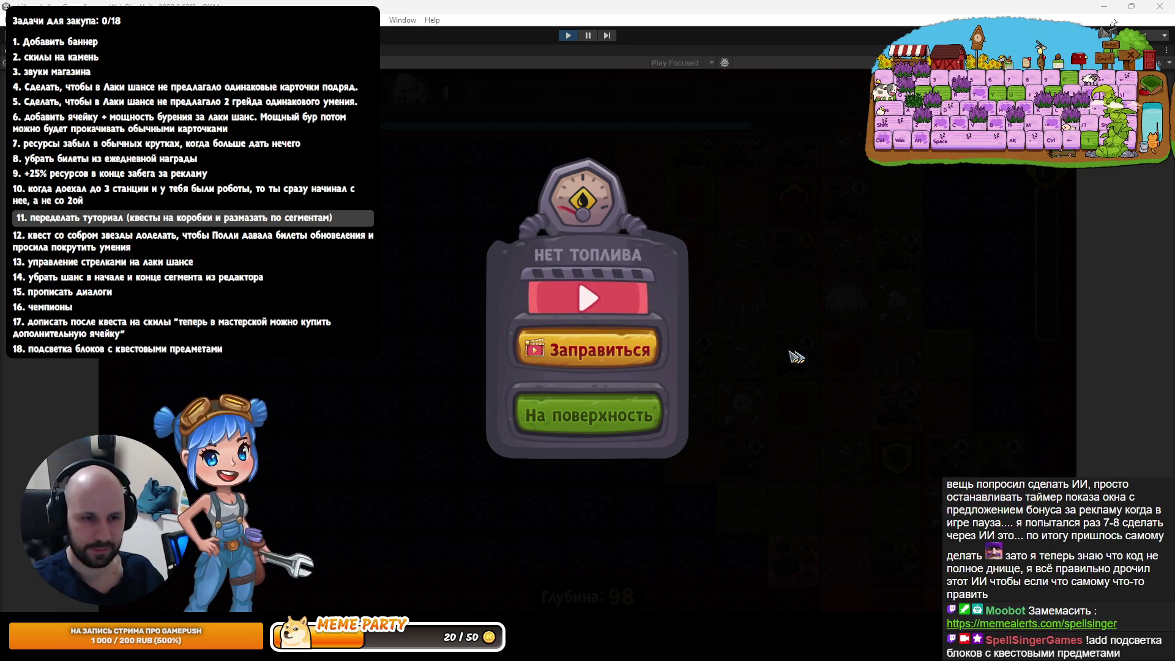
End the out-of-fuel dig run at the surface and continue past the results to the station
click(591, 413)
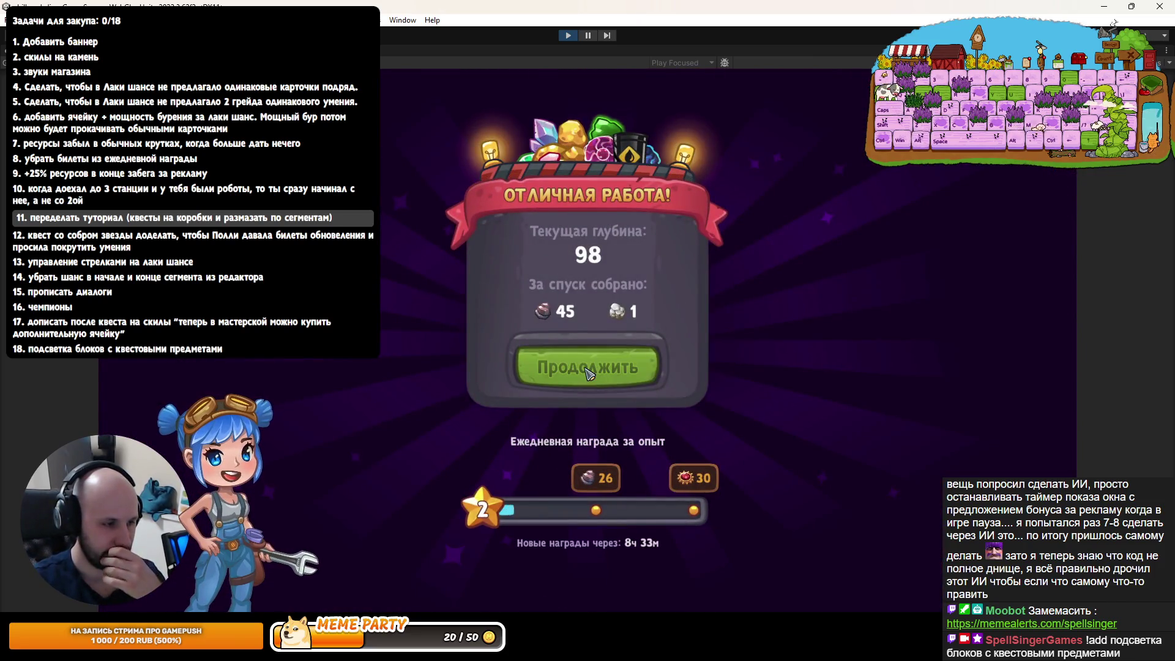
click(583, 361)
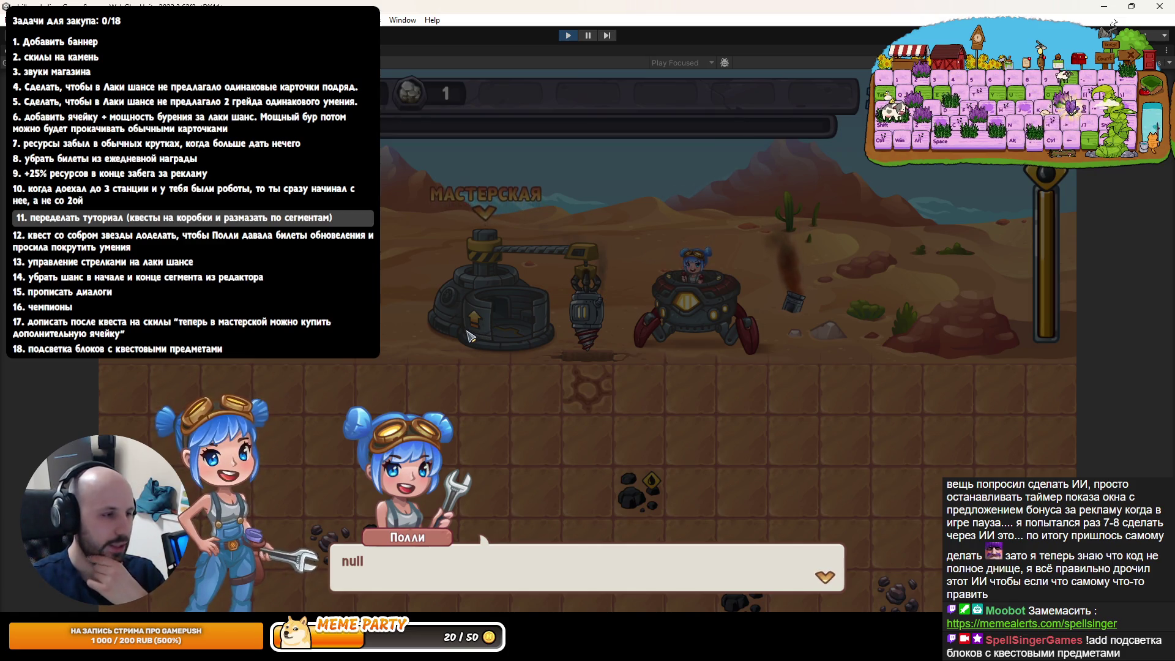
Play a dig run to depth 108, pick a level-up card, surface, then exit Play mode
click(464, 341)
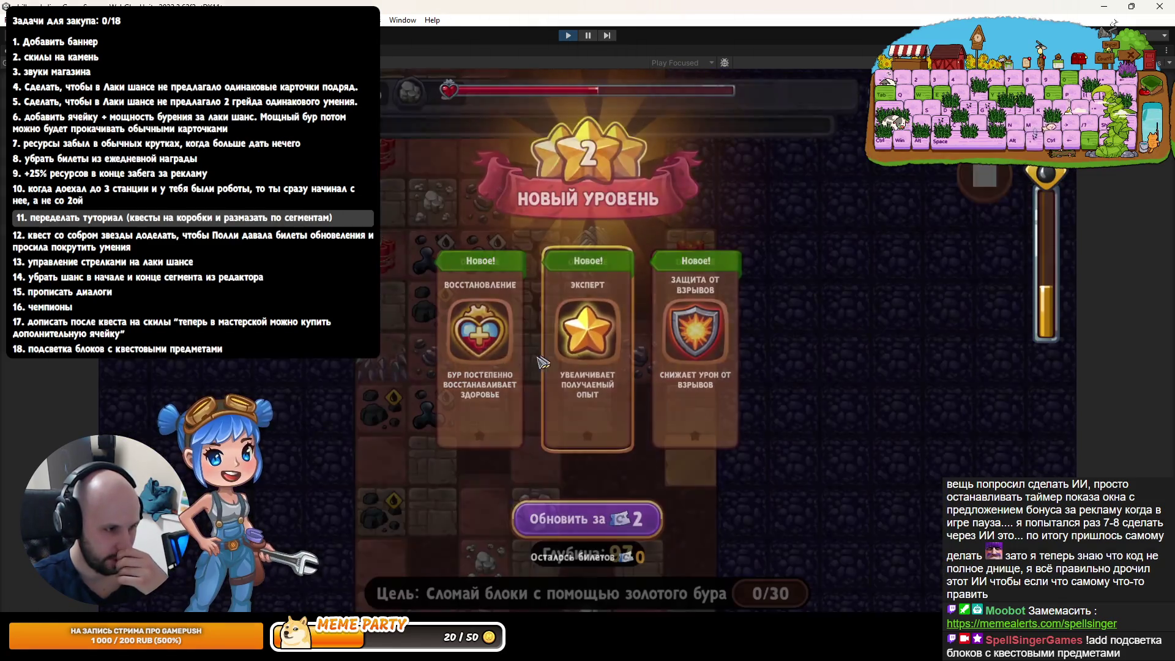
key(Return)
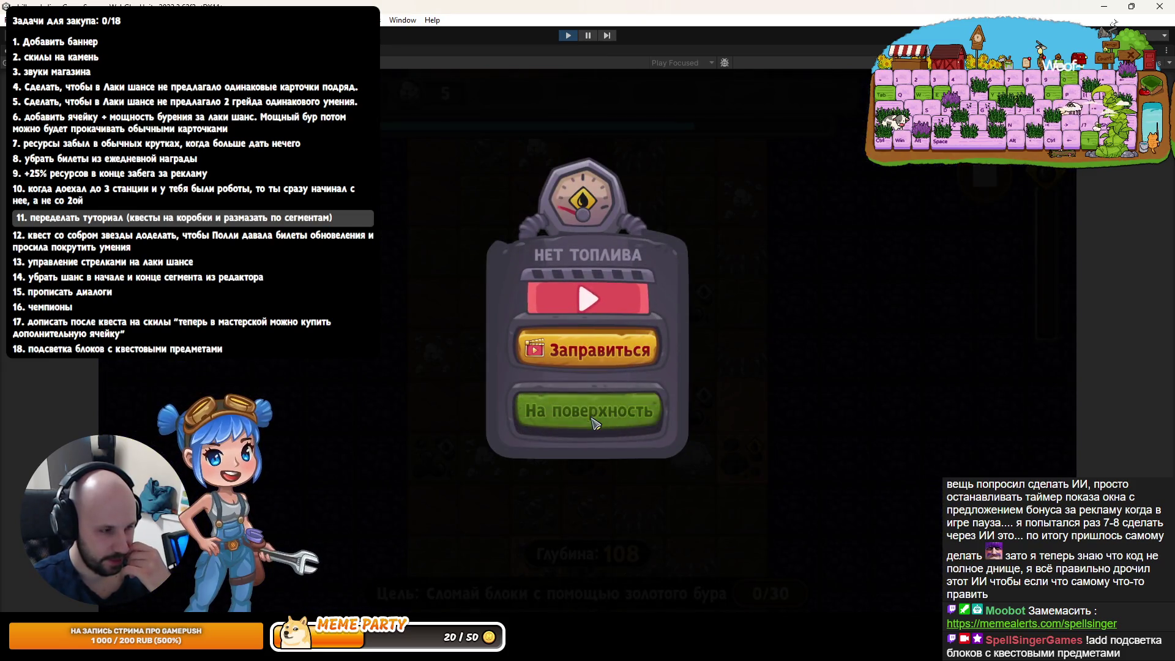
click(650, 361)
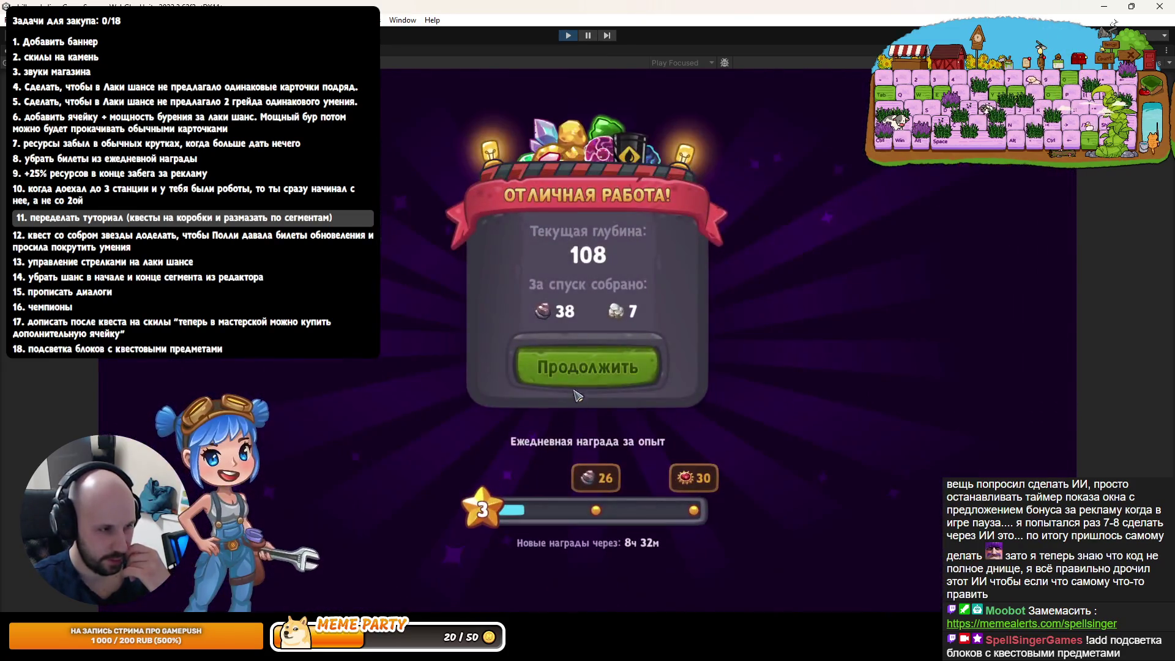
click(588, 362)
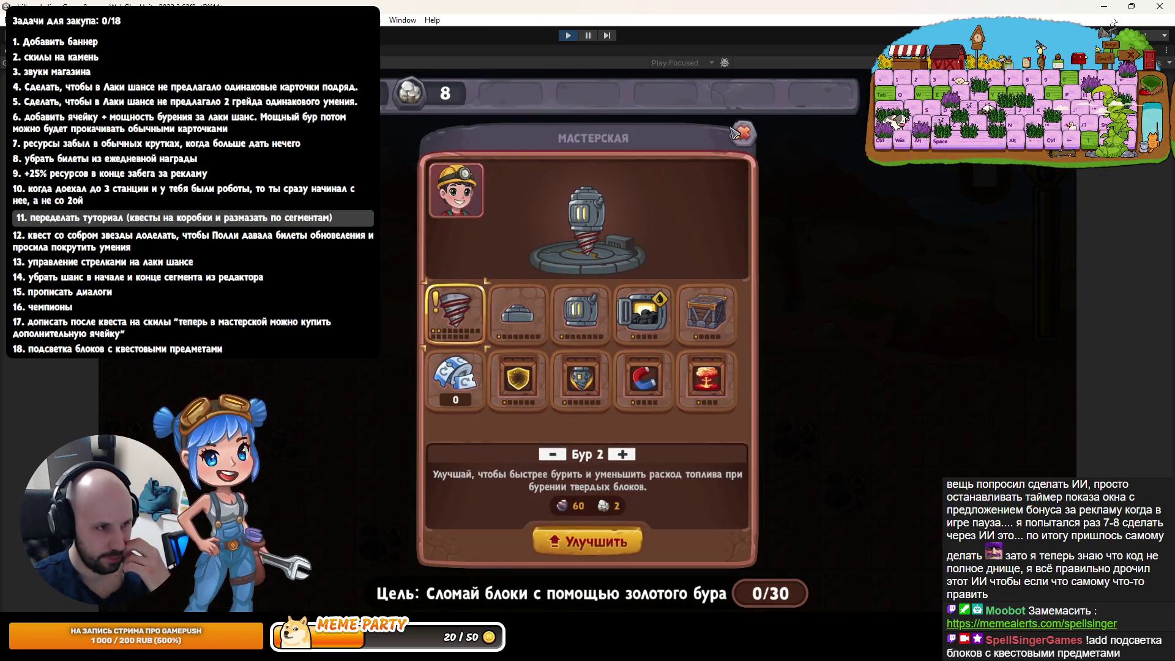
click(568, 36)
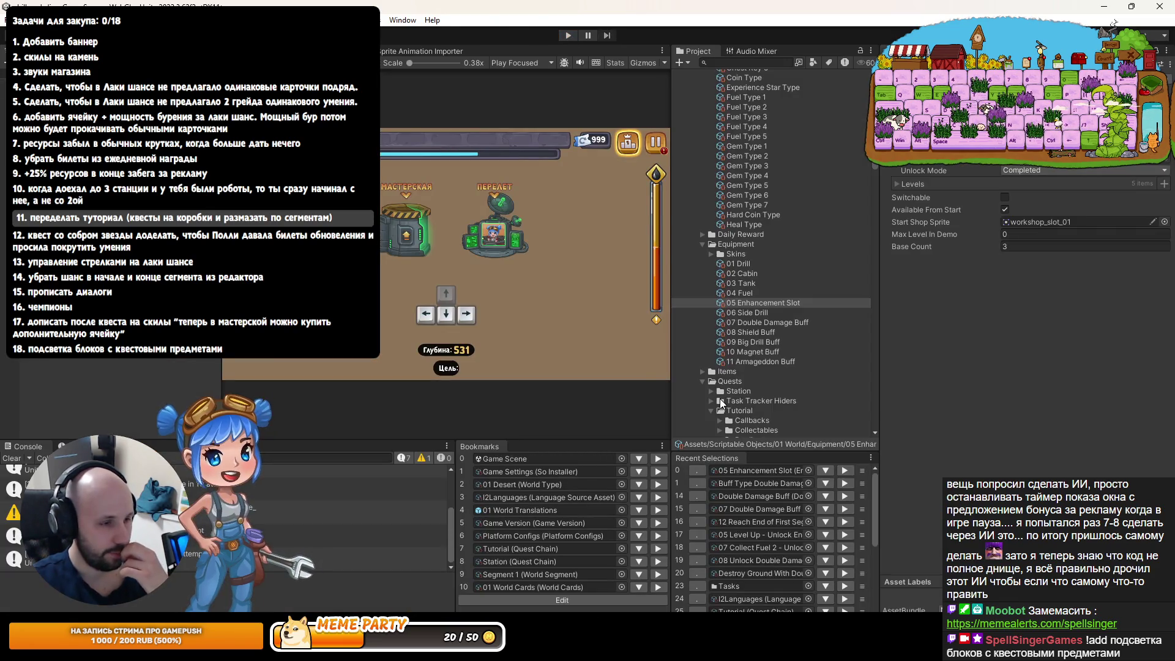
Open the Segment 1 asset, collapsing Stones, Boxes and Gems and expanding Collectables
click(664, 574)
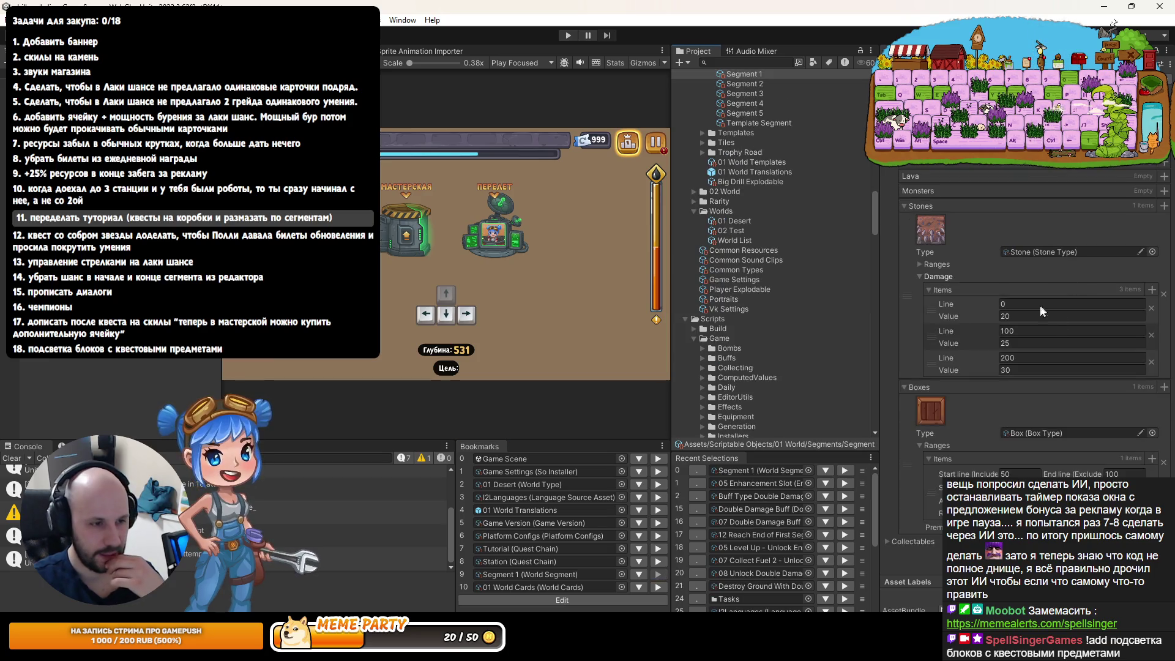
click(949, 206)
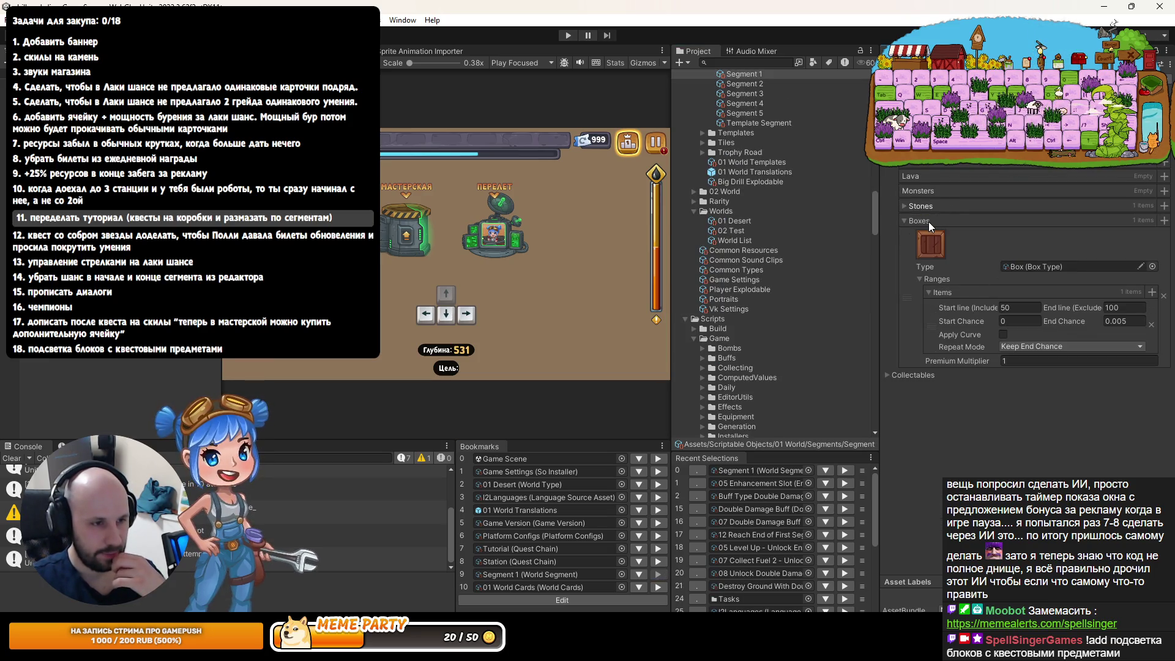
click(928, 222)
click(912, 237)
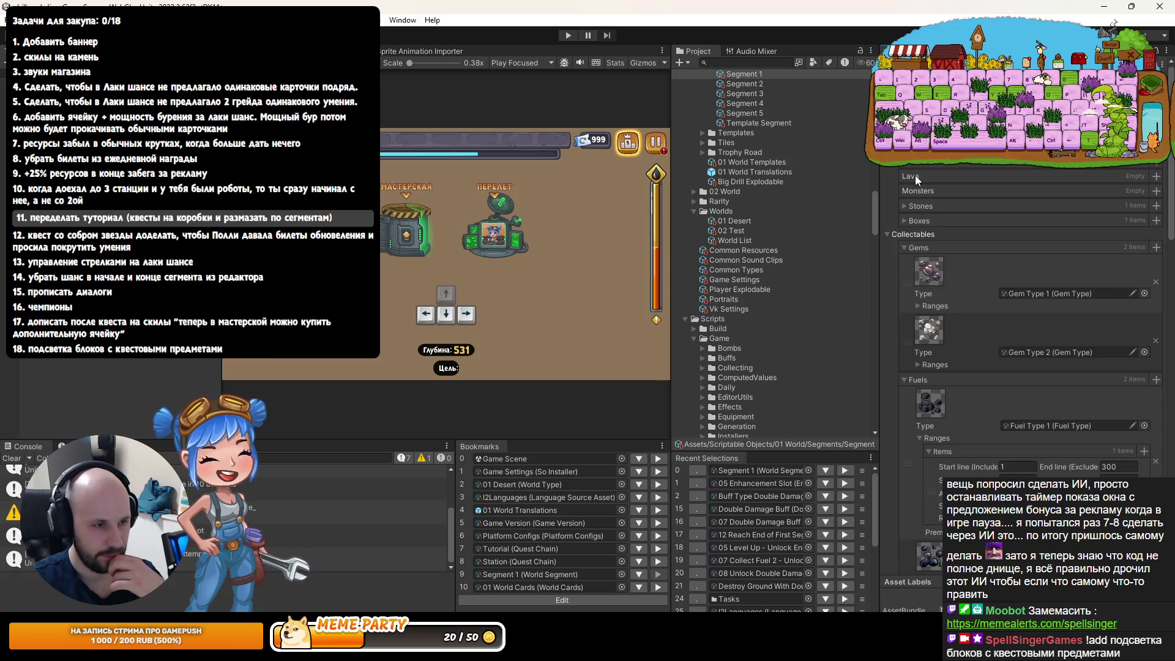
click(911, 250)
Collapse the remaining collectable lists to reveal Double Damage at 0.003–0.004, and widen the Project panel
click(912, 262)
click(912, 276)
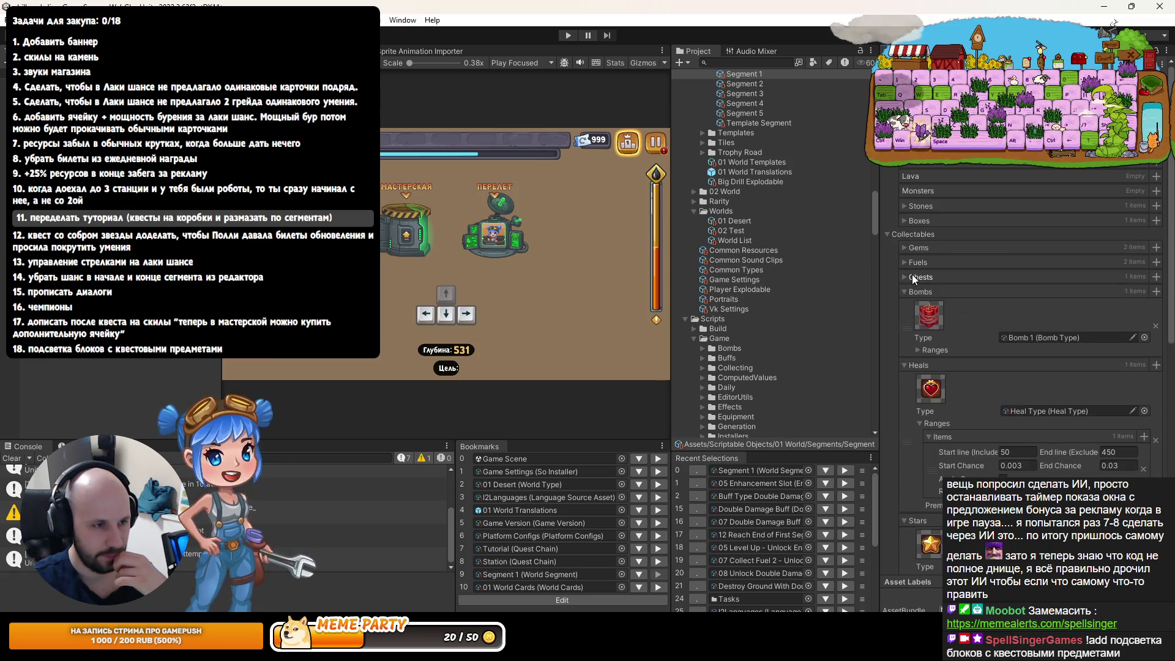
click(913, 290)
click(912, 308)
click(913, 320)
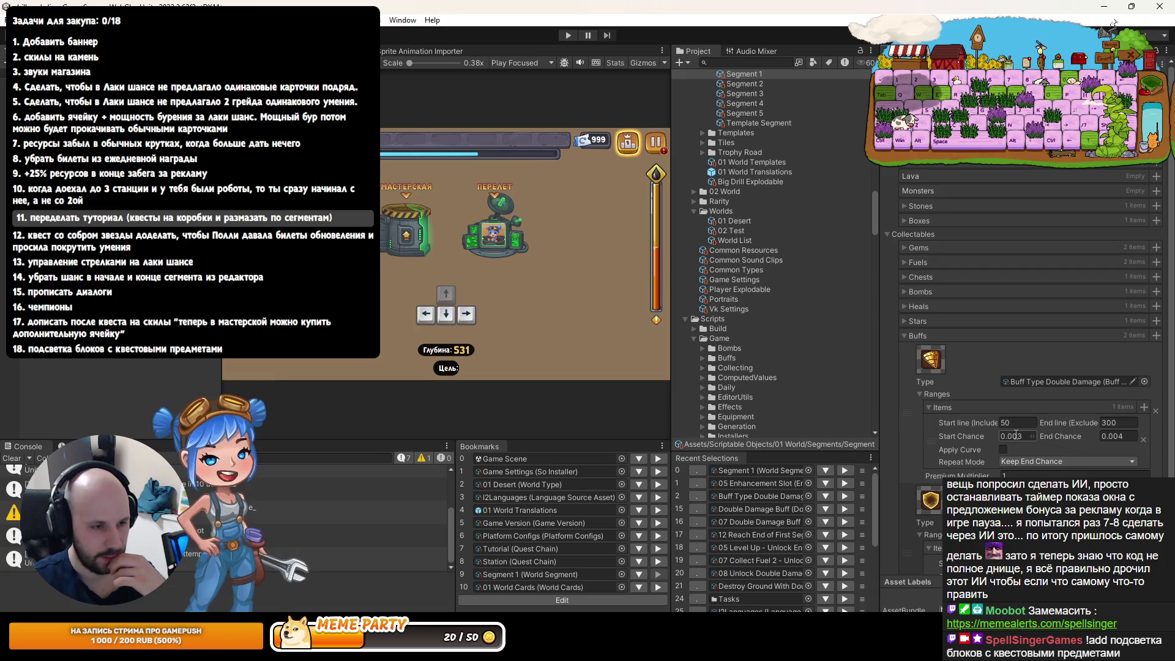
scroll(1019, 437, down, 2)
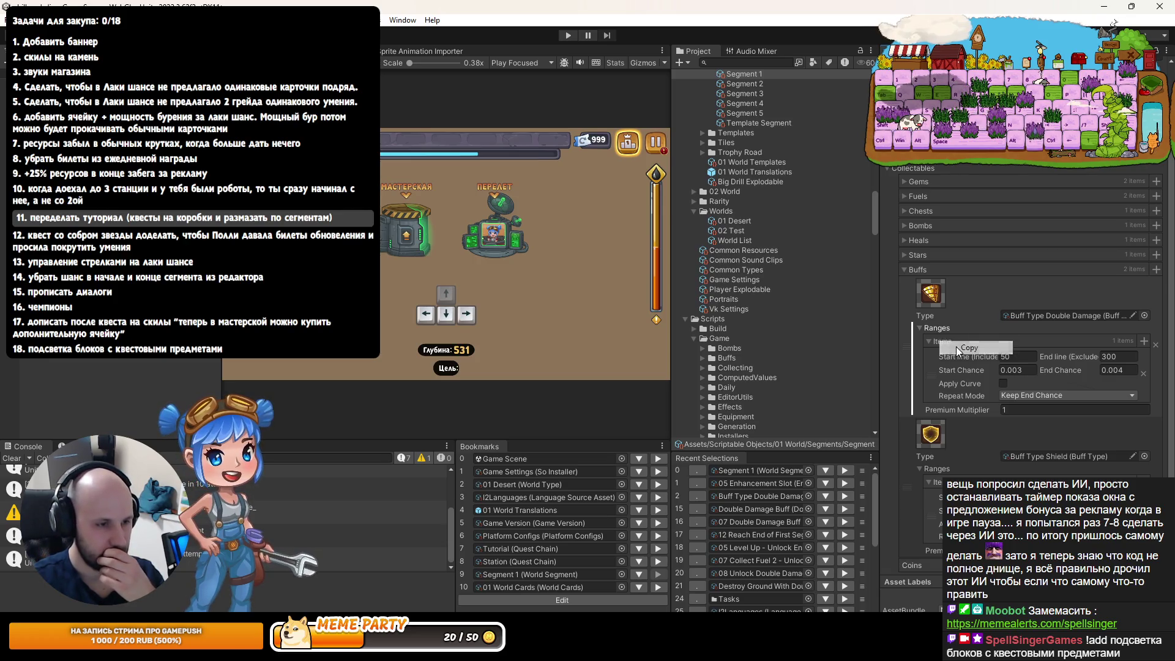
drag(671, 360, 637, 367)
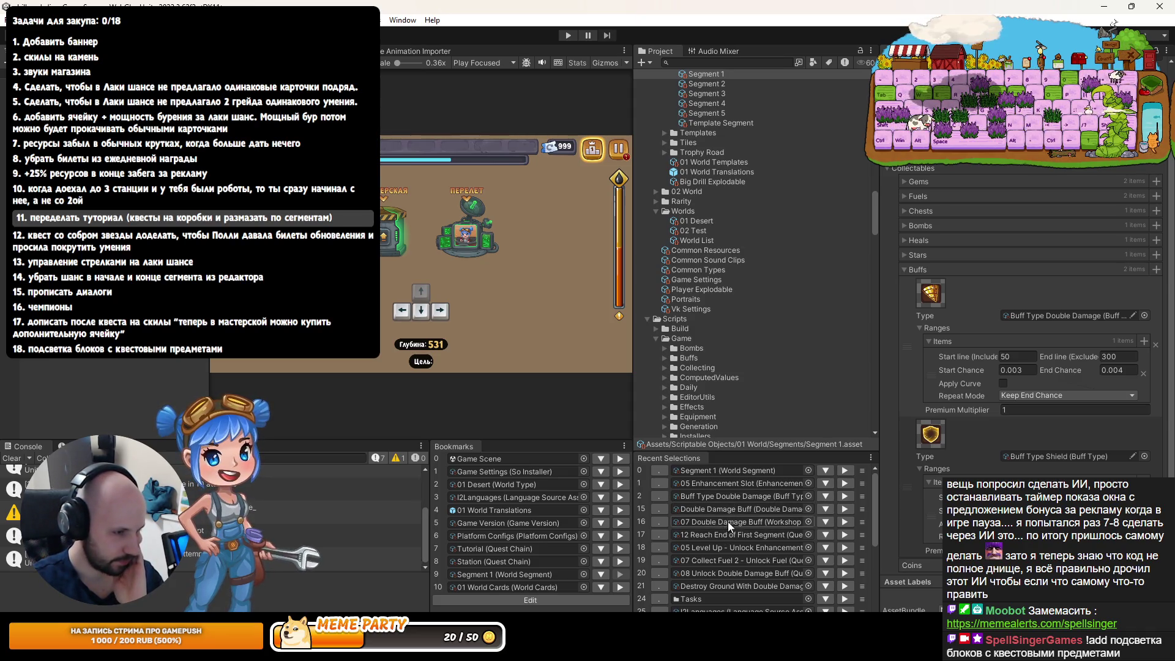
Locate the Destroy Ground buff, expand and select the tutorial's Ranges Overrides folder, then switch to the IDE
click(717, 585)
scroll(715, 277, up, 10)
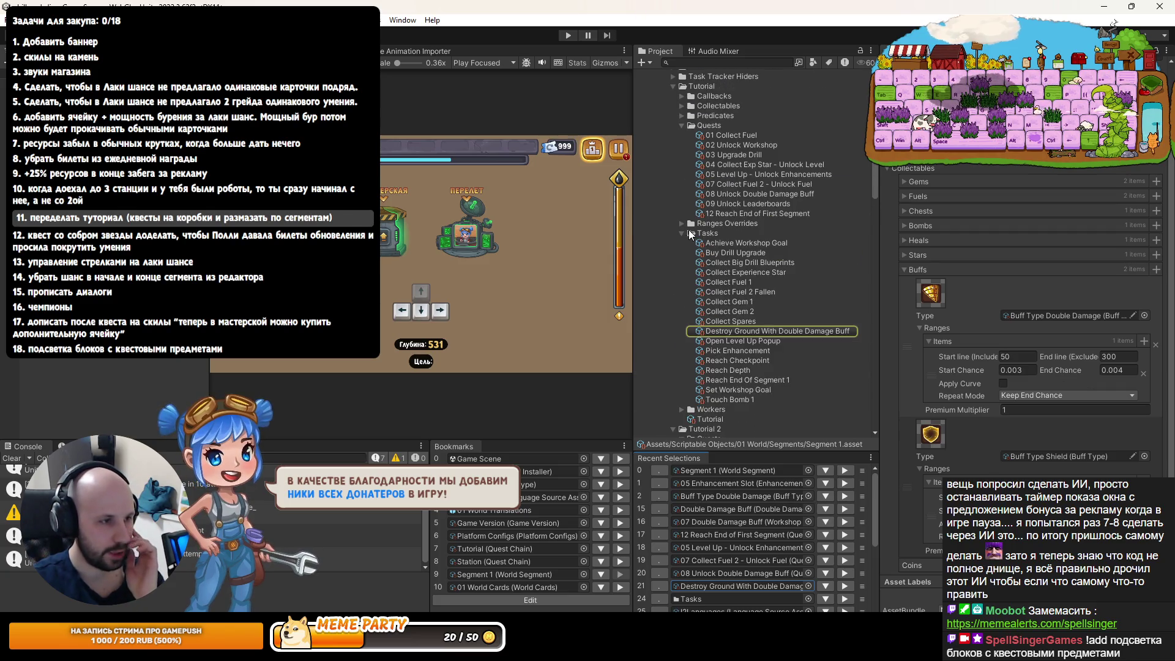
click(681, 223)
right_click(709, 224)
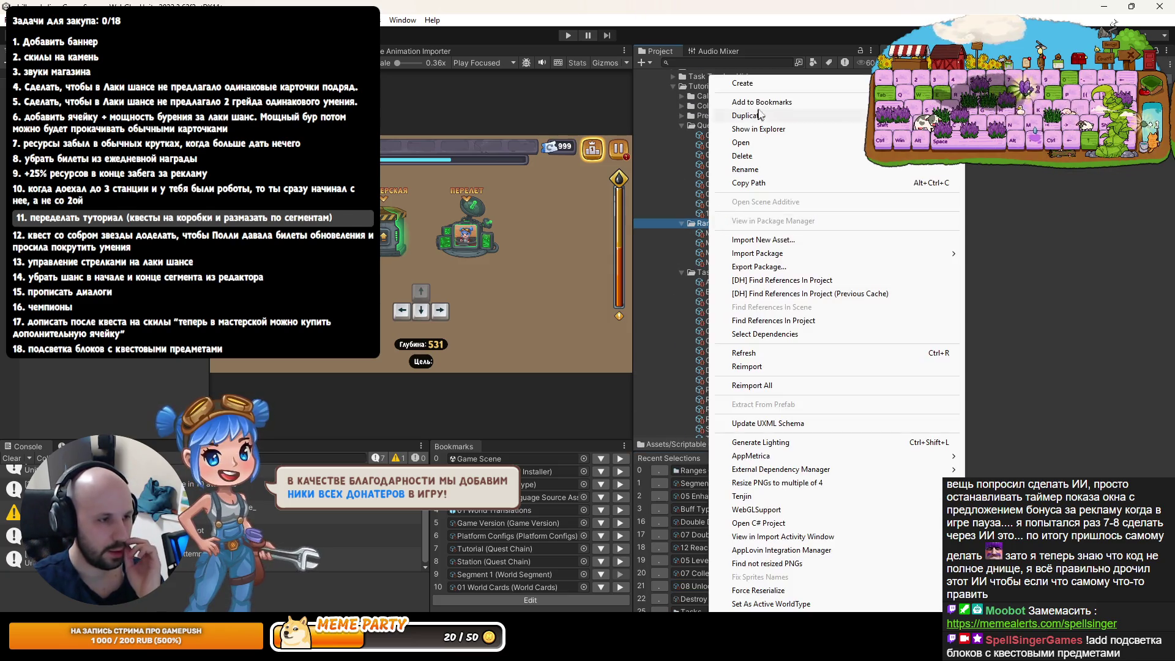
mouse_move(817, 87)
key(Escape)
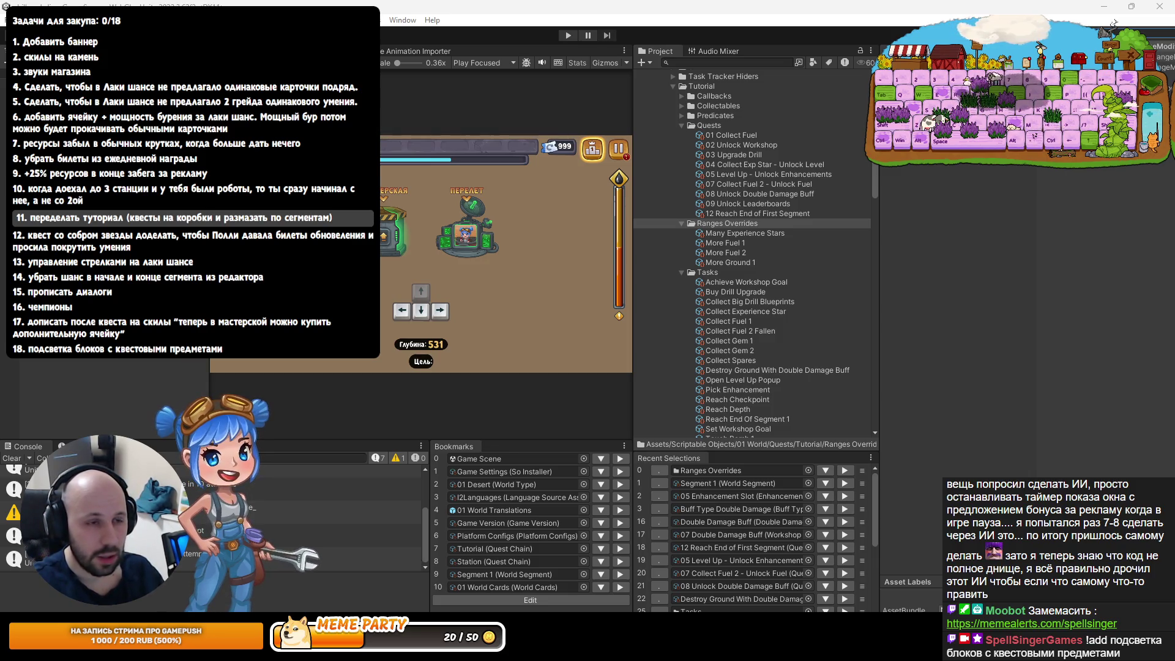
click(1113, 23)
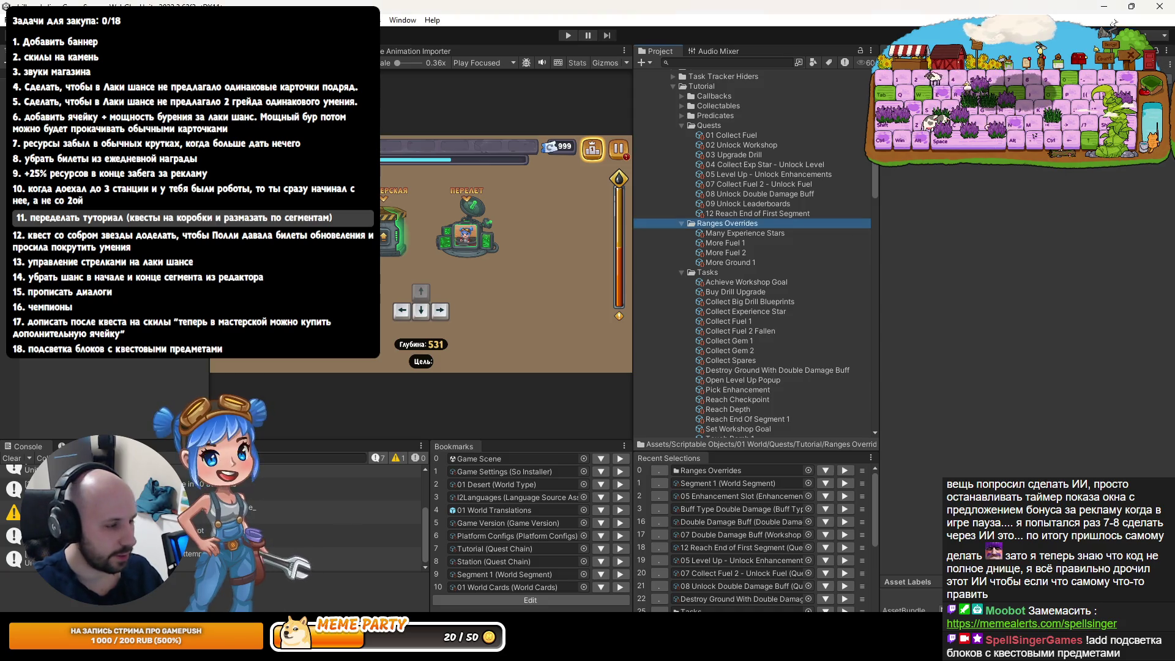
key(alt+Tab)
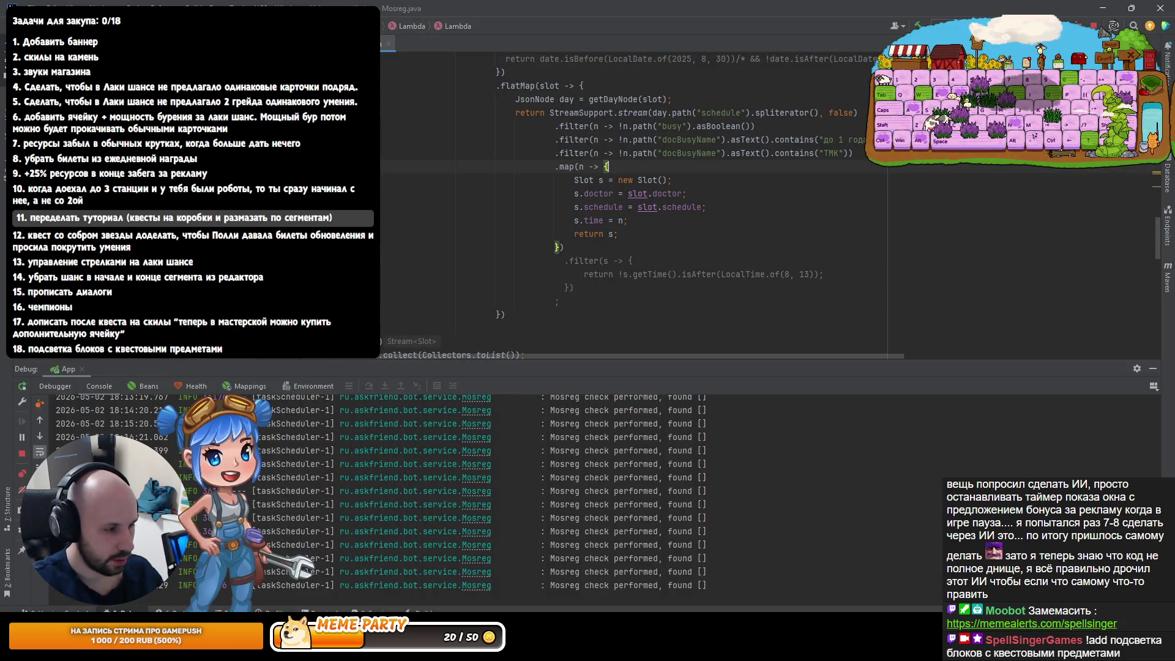
In Rider, open the ExperienceStarRangeModifier class via class search 'StaRaMo'
key(alt+Tab)
key(ctrl+n)
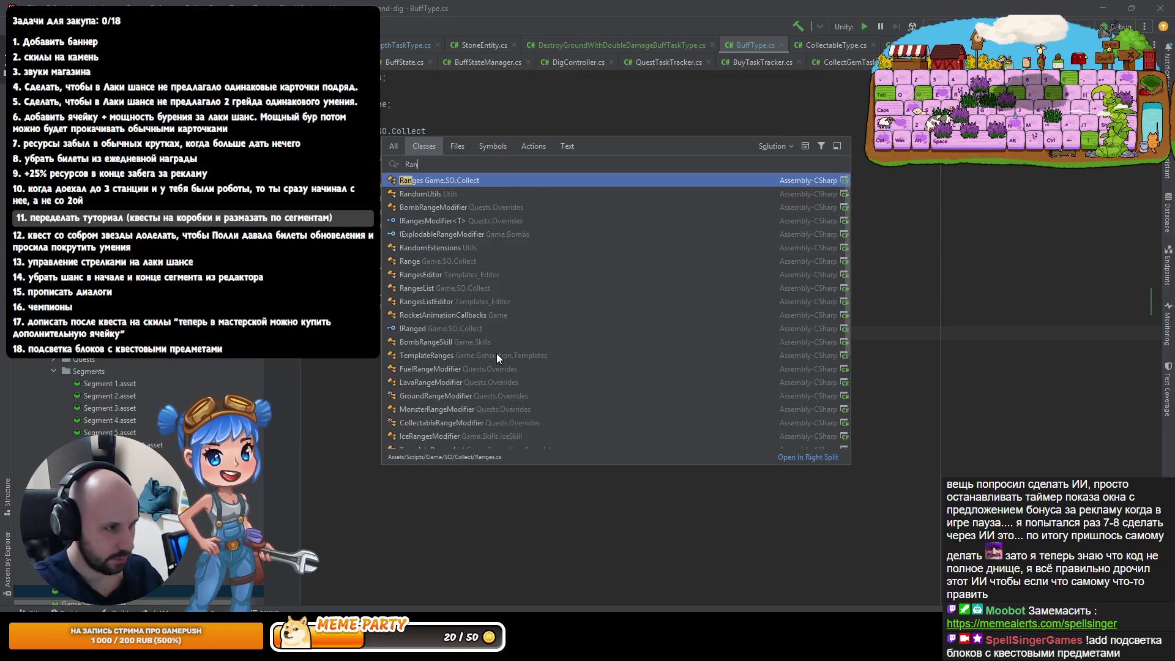
text(StaRaMo)
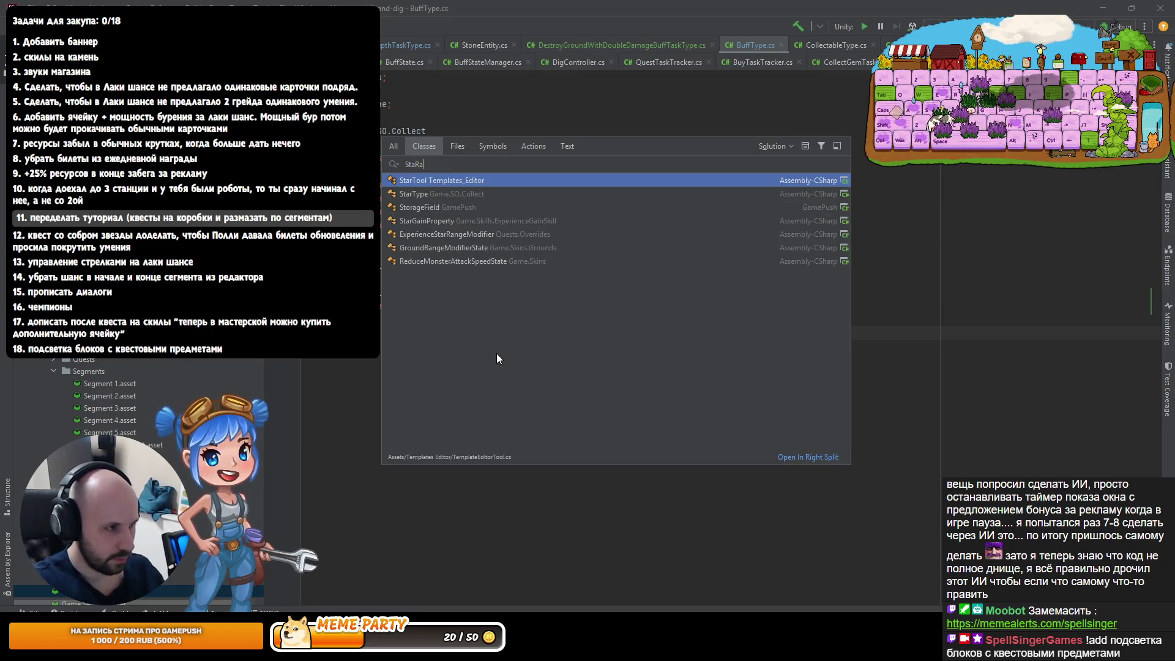
key(Return)
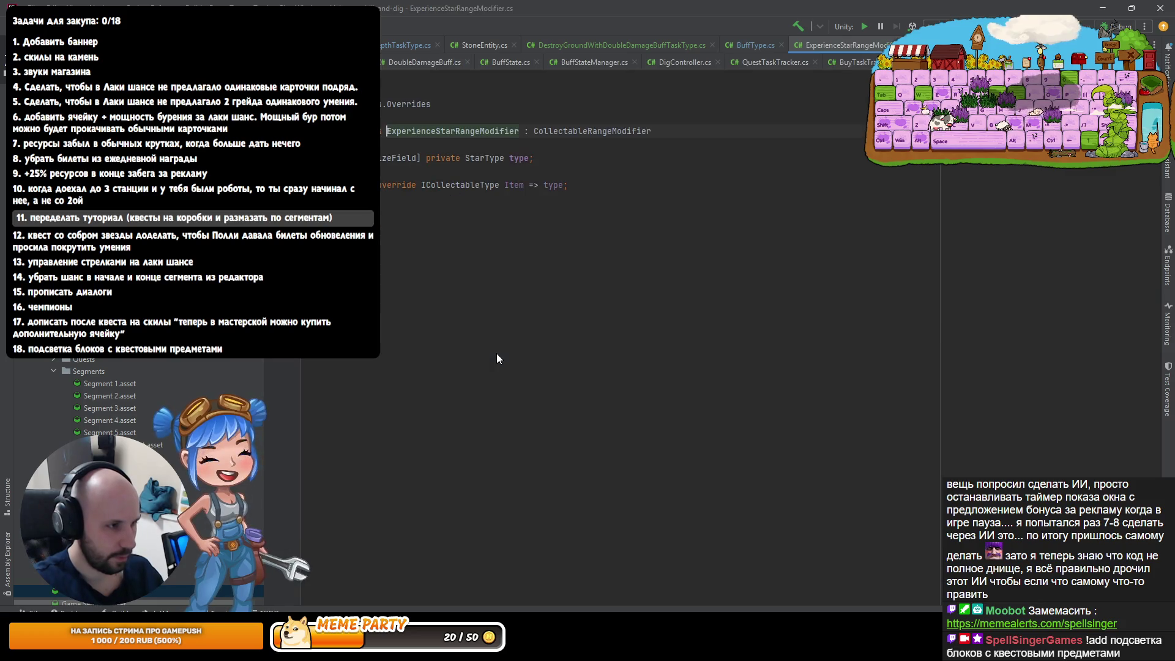
Copy ExperienceStarRangeModifier as a new class named BuffRangeModifier
key(F5)
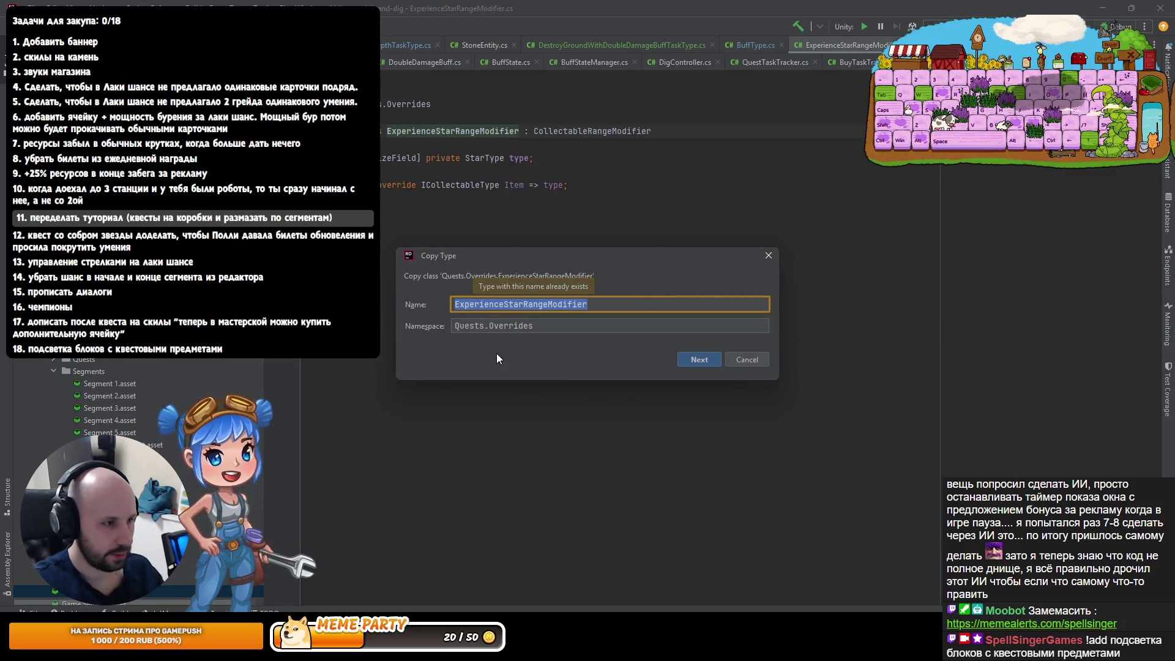
key(Home)
key(ctrl+shift+Right)
key(ctrl+shift+Right)
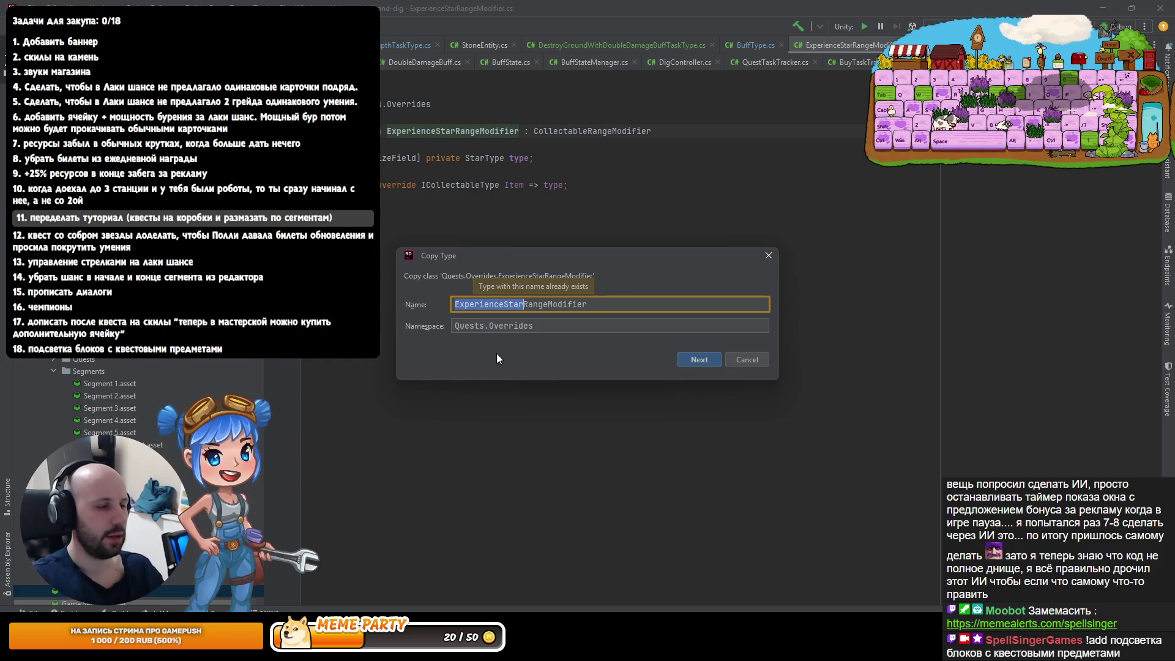
text(BuffT)
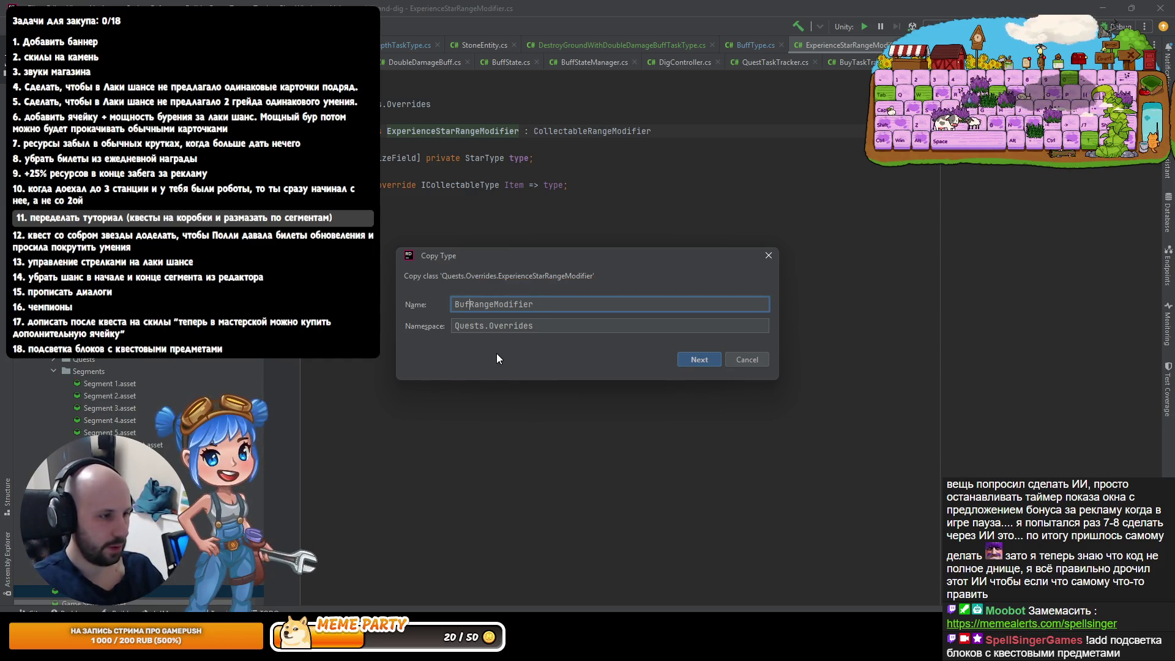
text(ype)
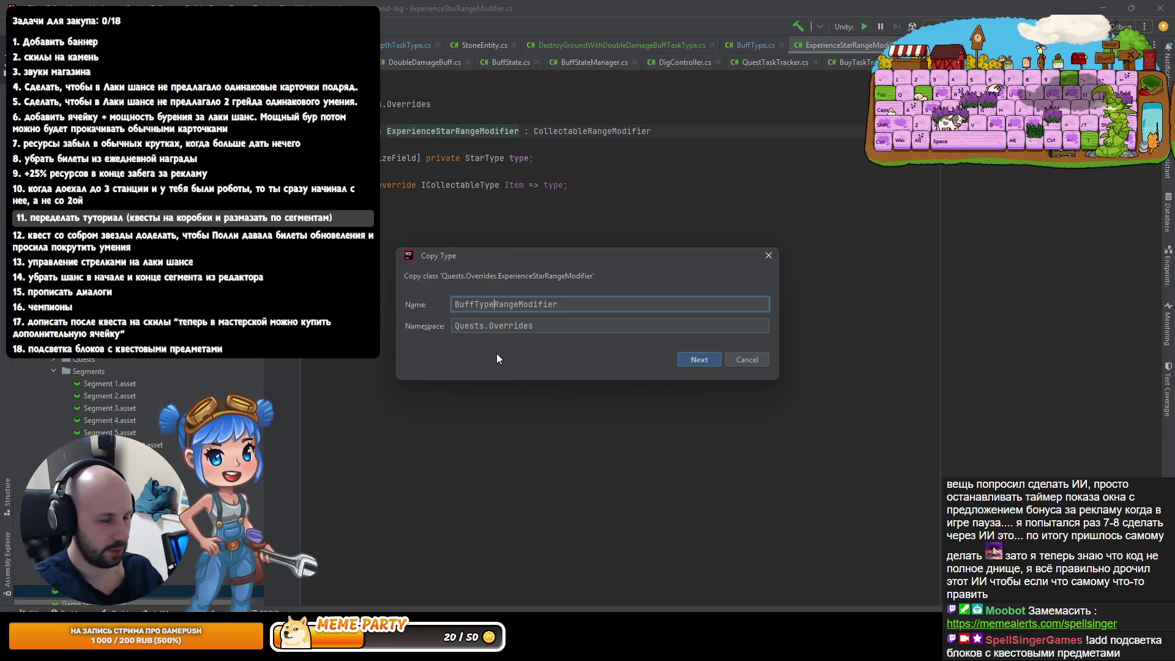
key(ctrl+BackSpace)
key(Return)
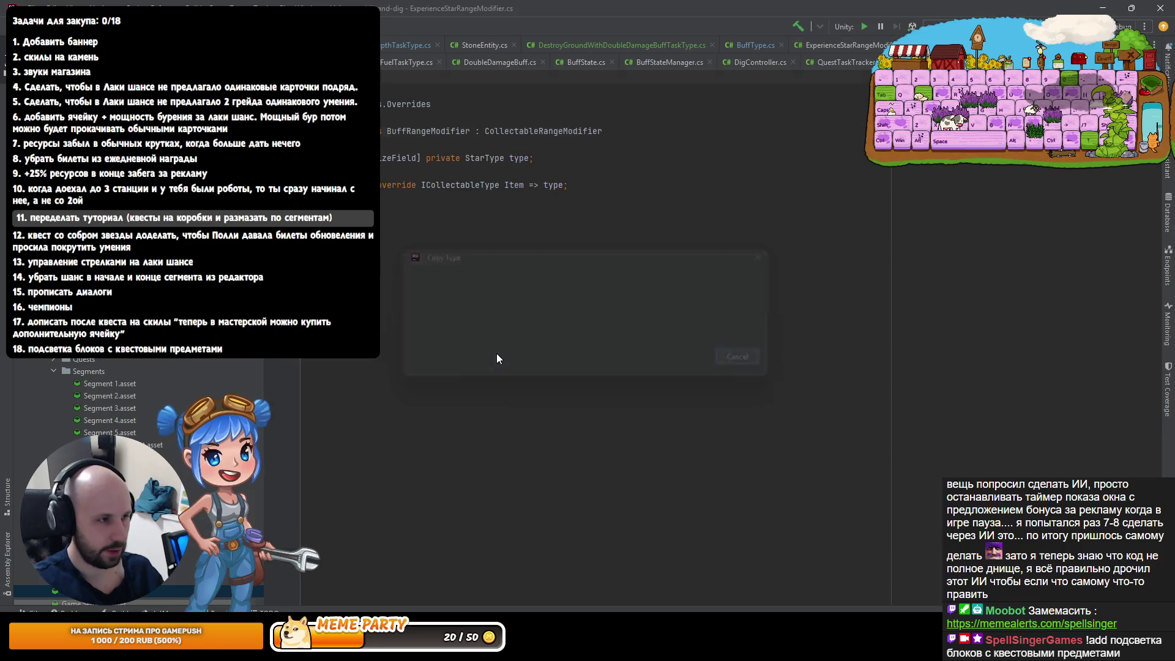
Change the serialized field's type from StarType to BuffType, then return to Unity
key(ctrl+Right)
key(ctrl+Right)
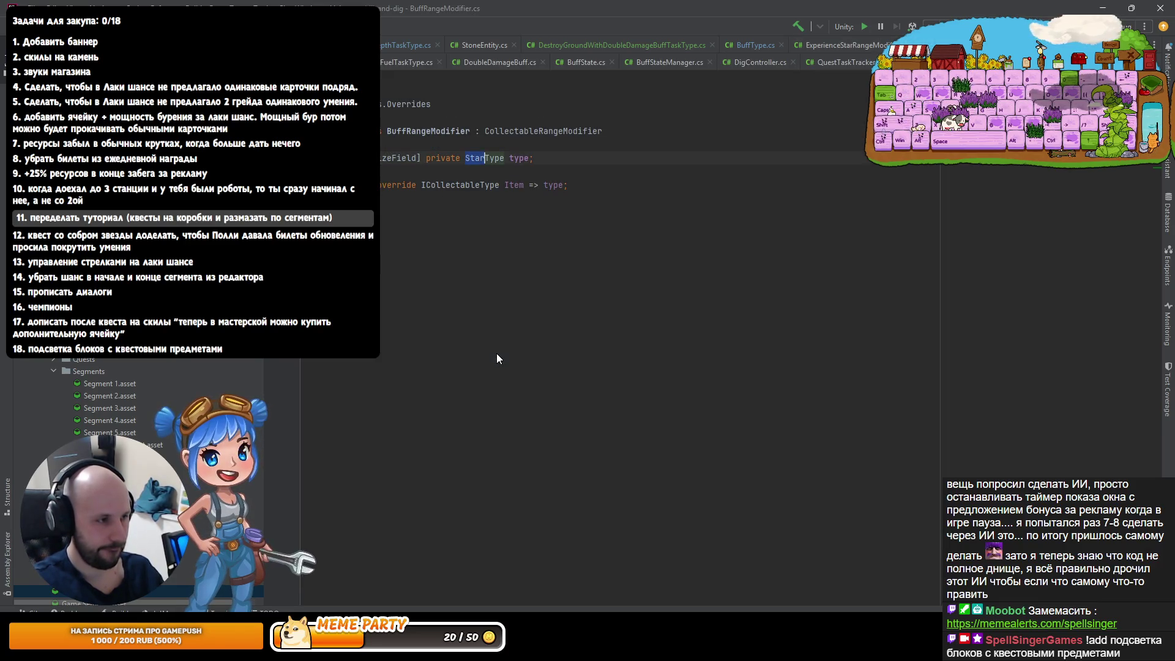
text(Buff)
key(Return)
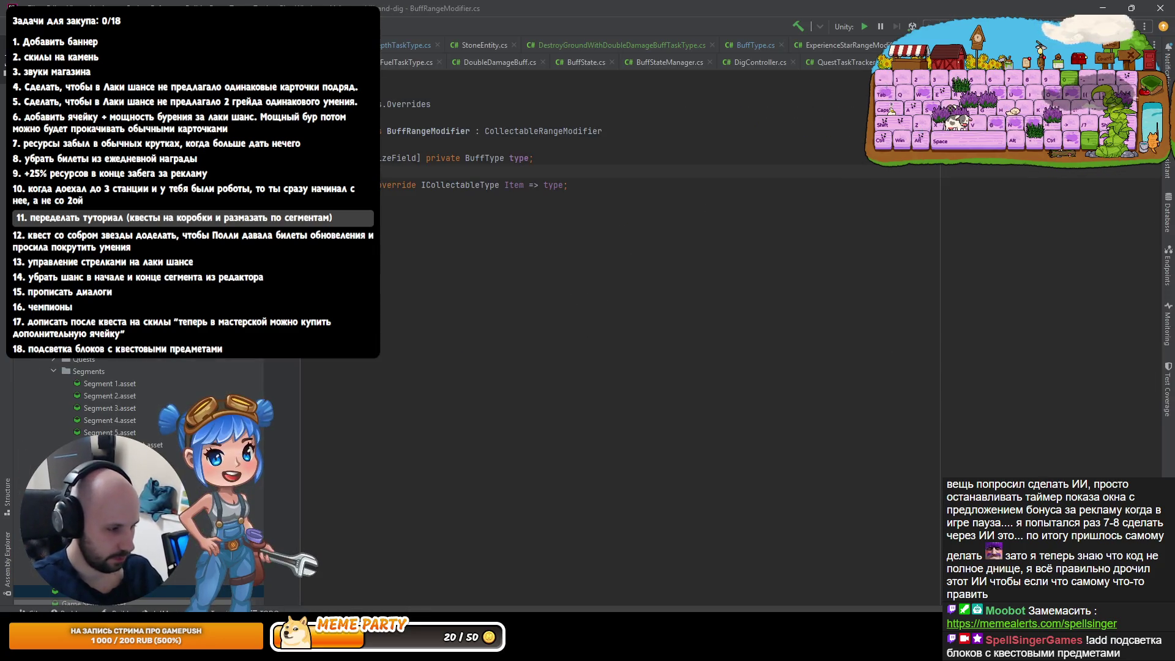
key(alt+Tab)
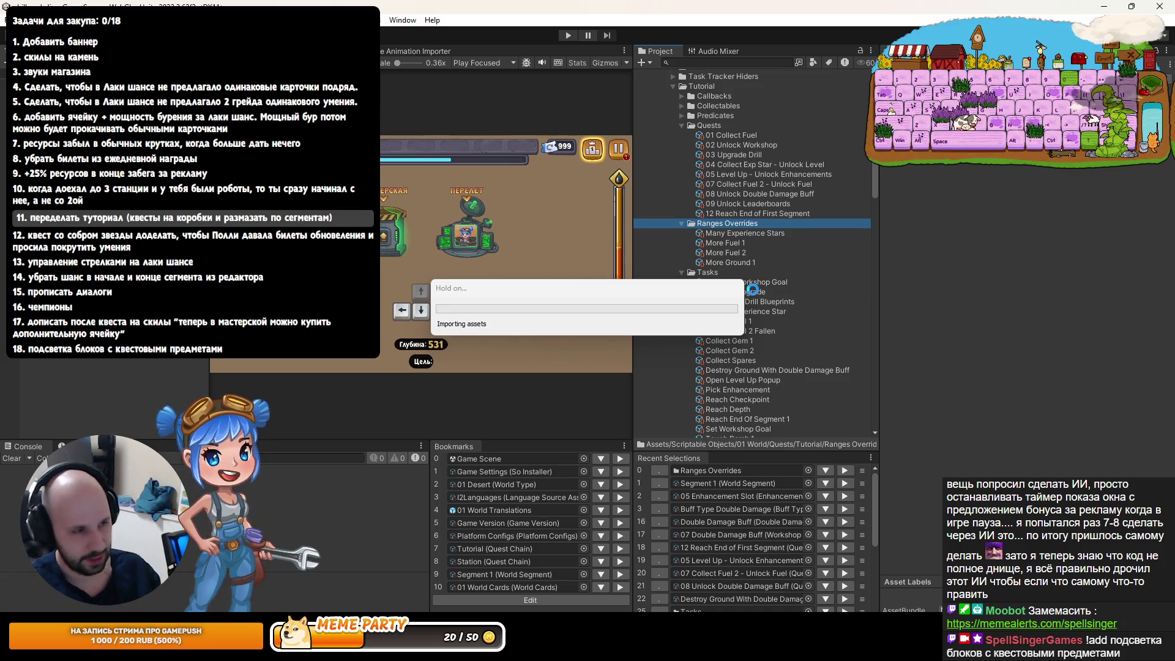
Create a Buff Range Modifier asset named 'More Double Damage Buffs' in Ranges Overrides
right_click(736, 224)
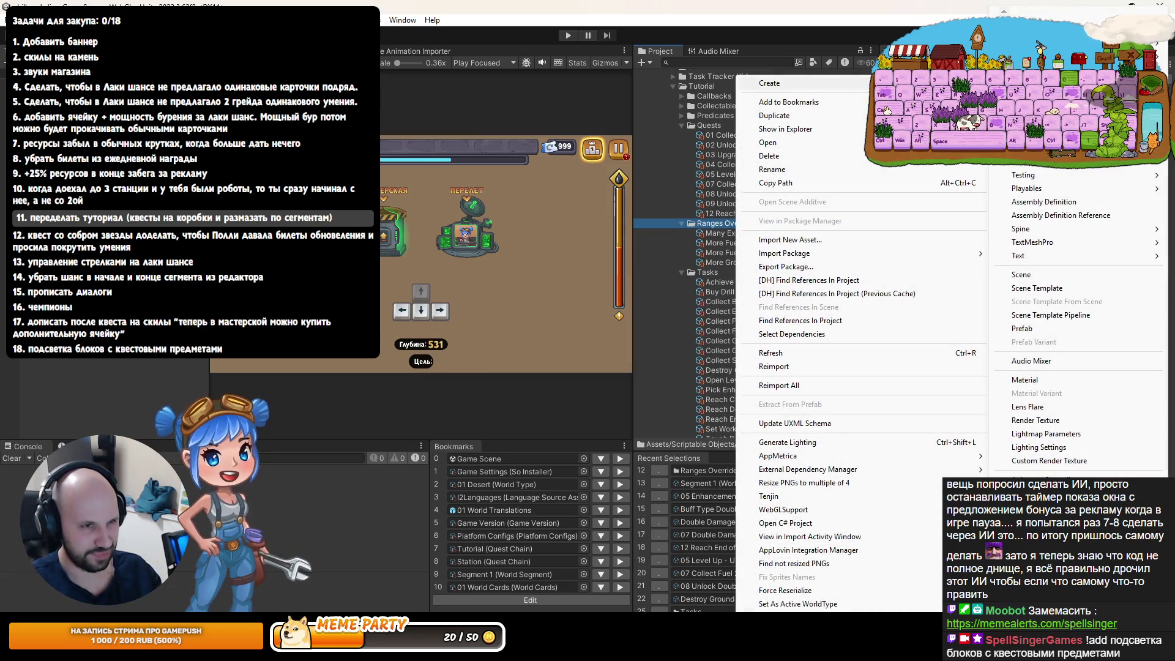
key(Escape)
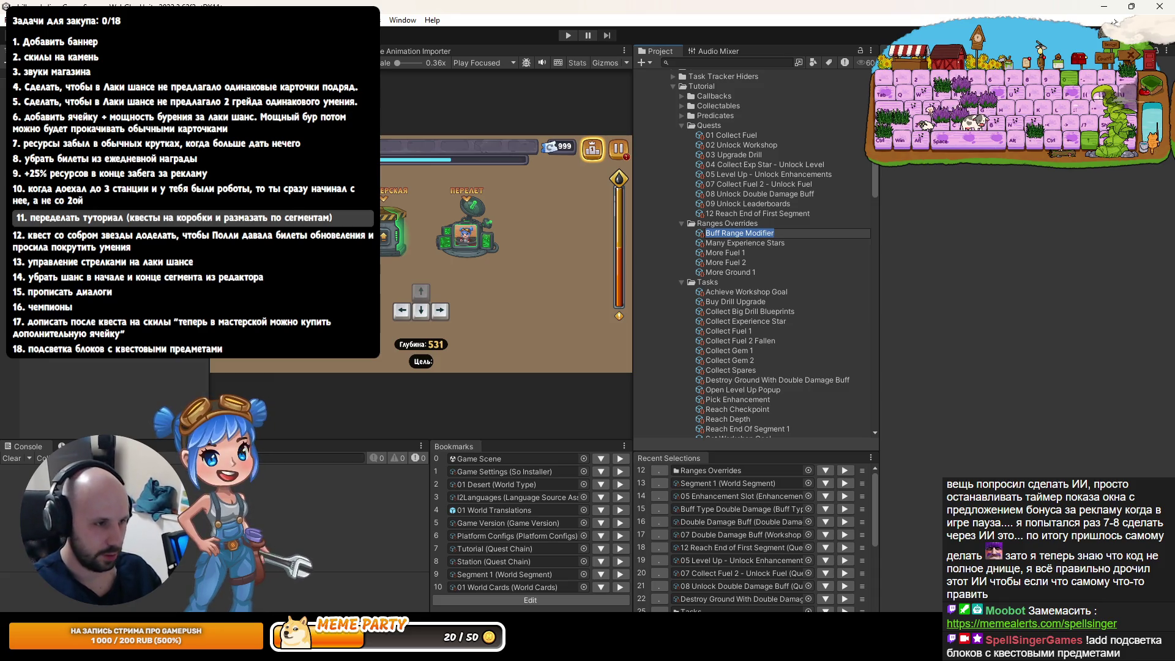
text(More Double Dam)
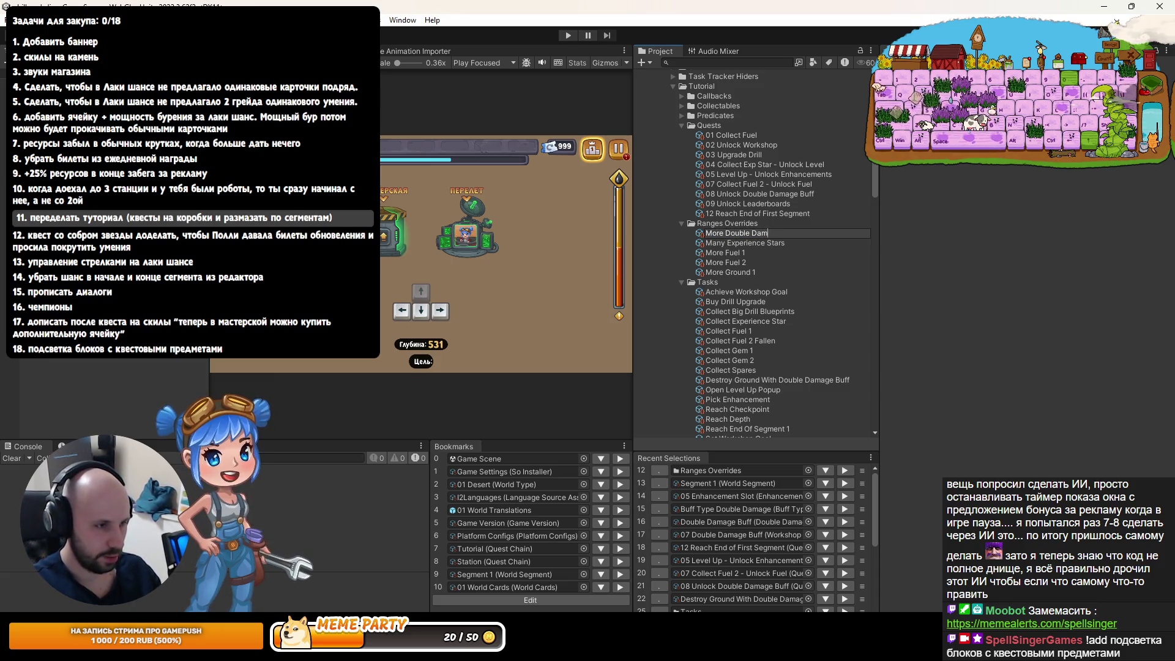
text(age Buffs)
key(Return)
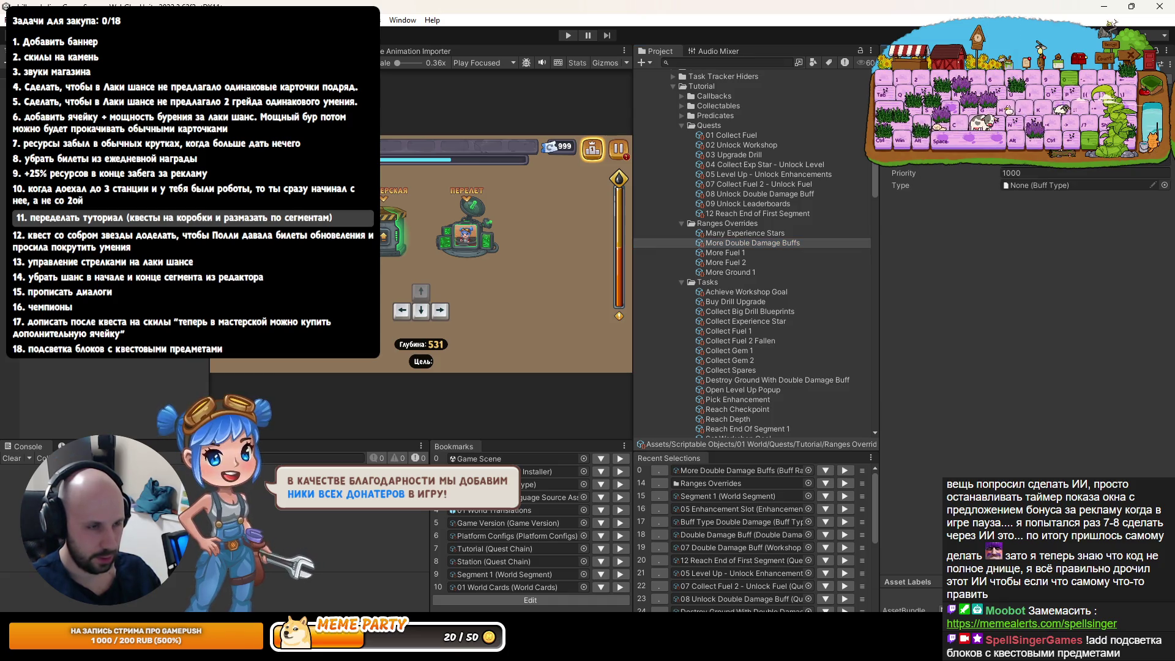
Return to the Segment 1 asset to check its Double Damage chances of 0.003 and 0.004
right_click(925, 165)
click(1127, 169)
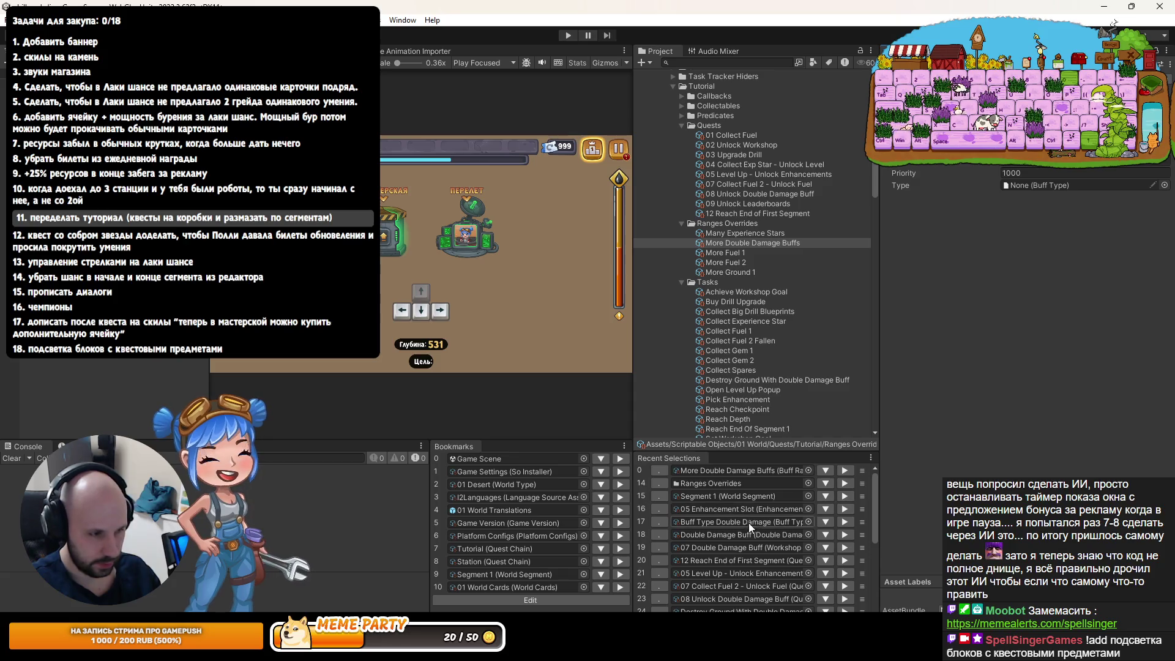
click(846, 496)
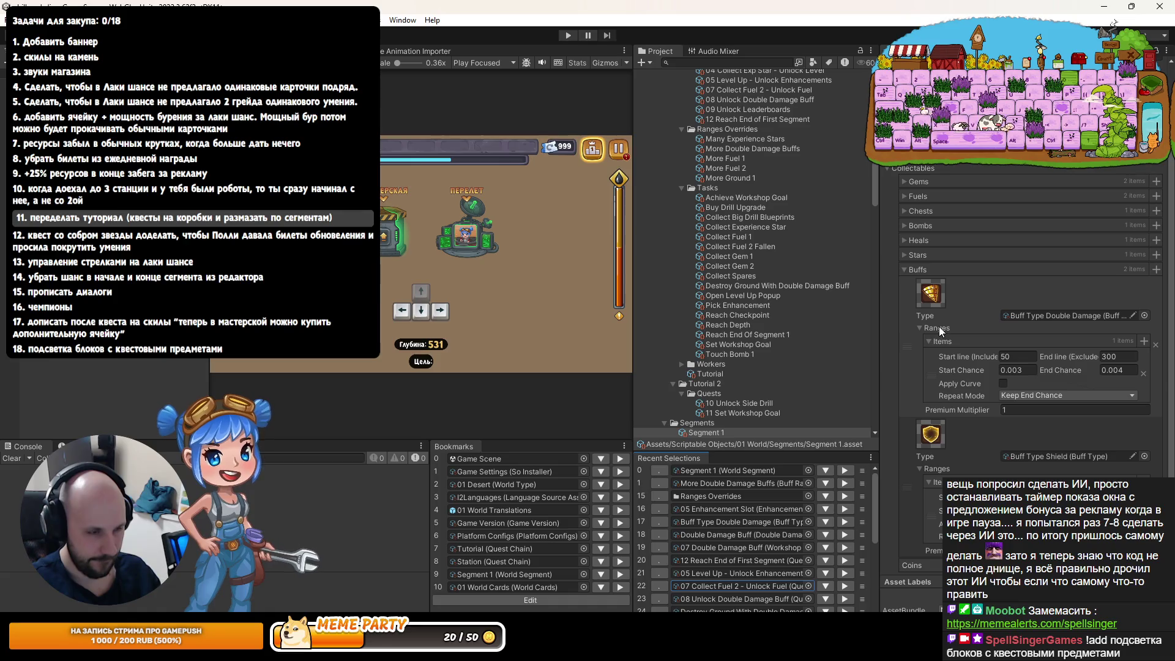
Set the More Double Damage Buffs asset's Buff Type to Double Damage
scroll(776, 251, up, 3)
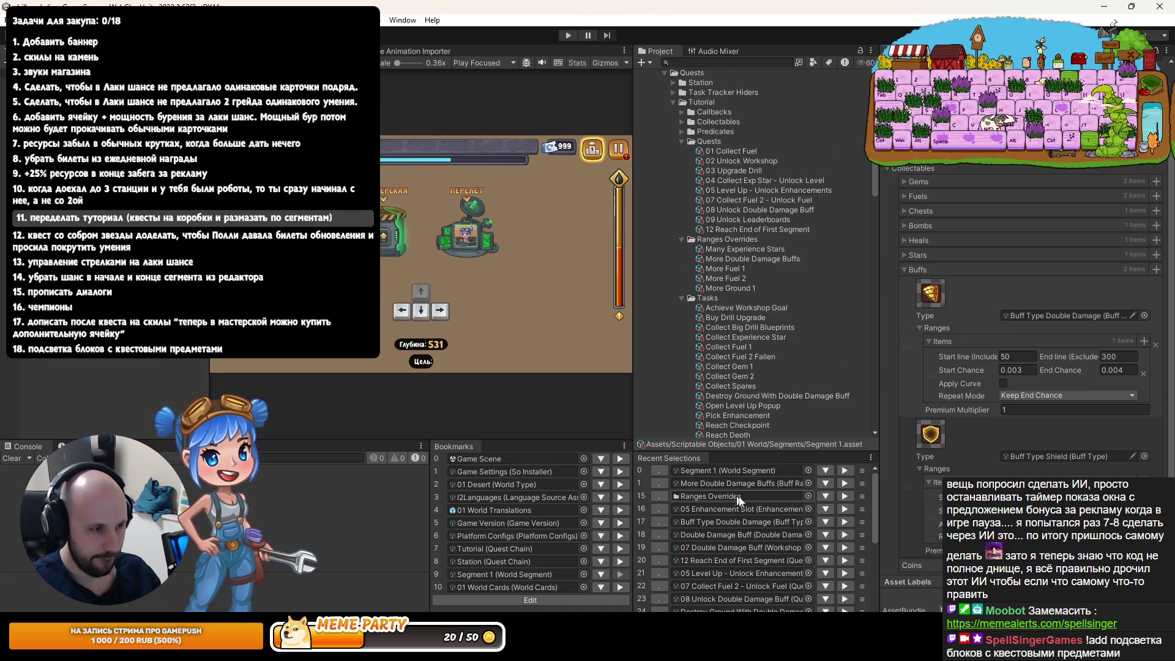
click(844, 483)
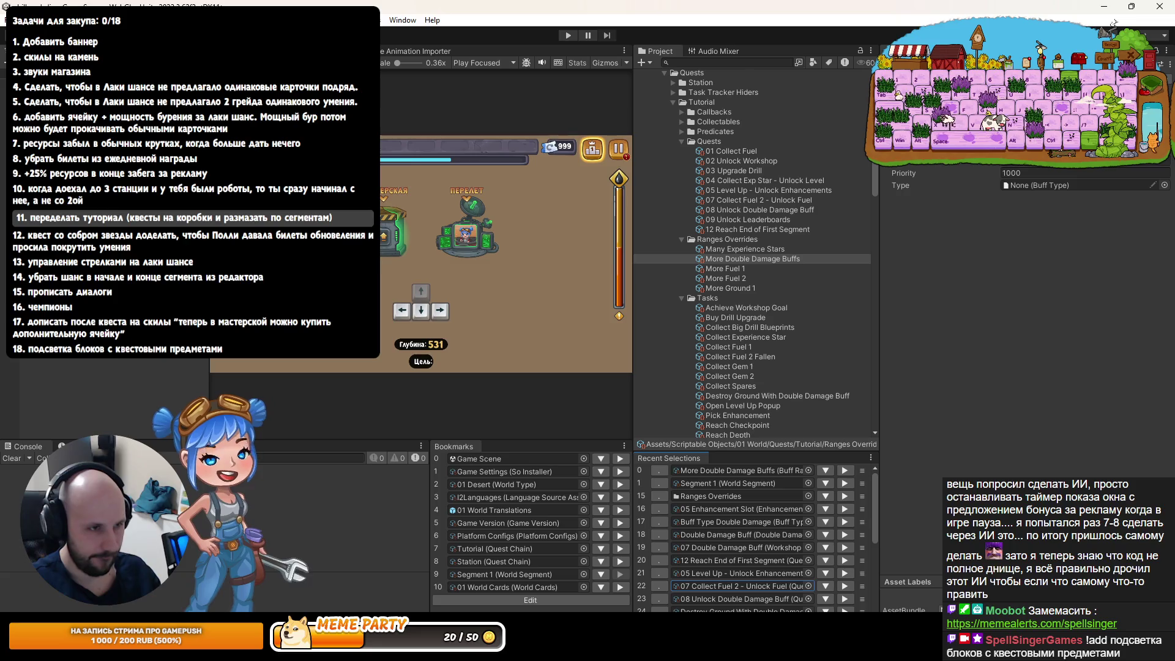
scroll(959, 164, up, 2)
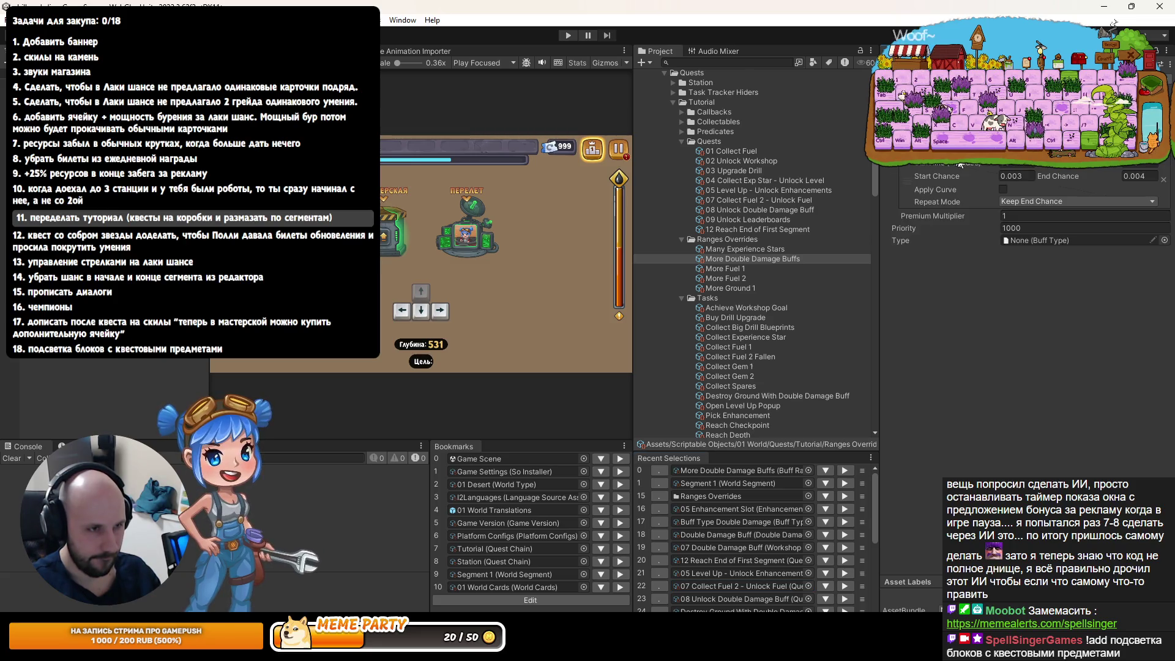
click(1164, 241)
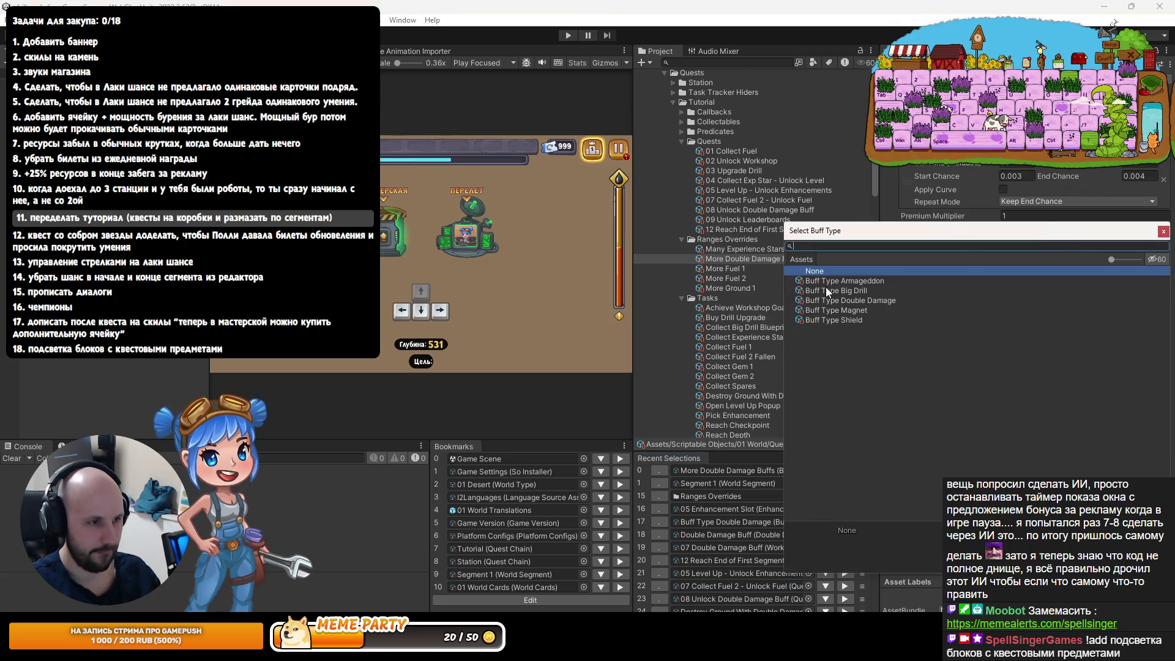
double_click(861, 300)
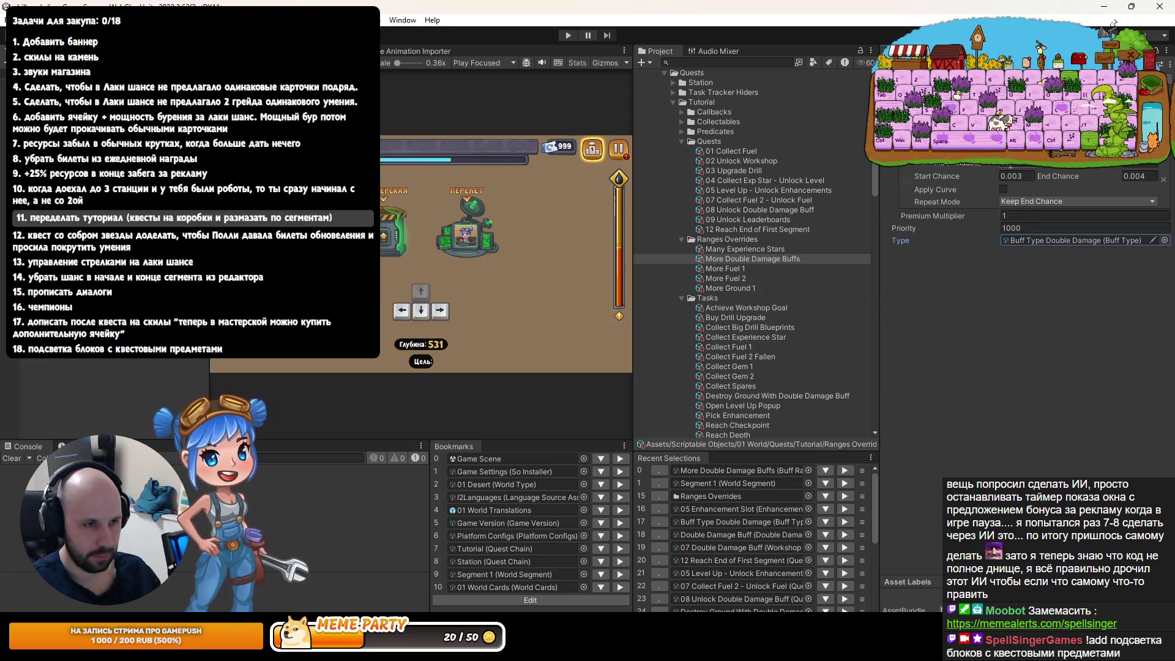
click(958, 162)
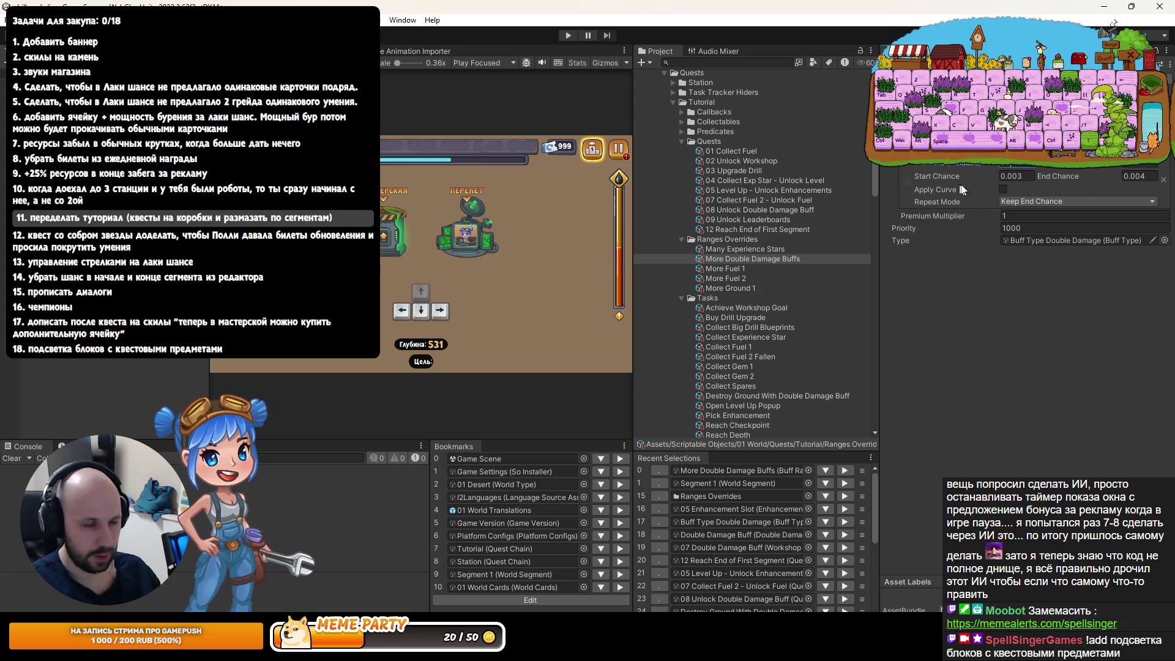
Set its Start Chance to 0.03 and End Chance to 0.04
click(1018, 175)
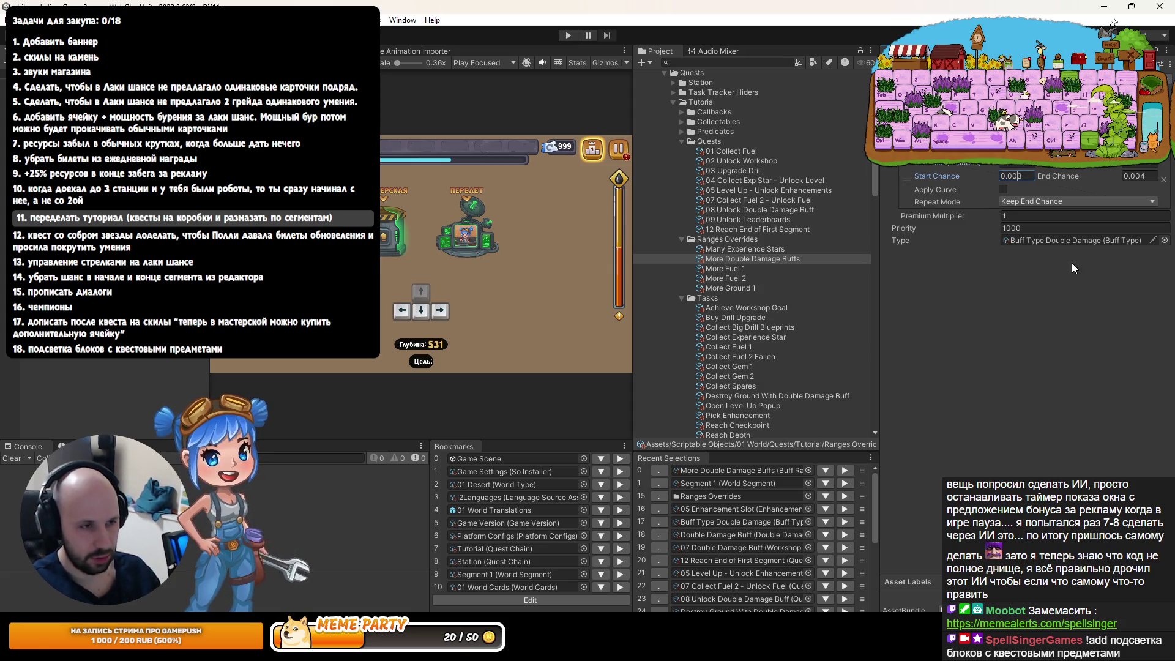
key(BackSpace)
key(Tab)
key(Left)
key(BackSpace)
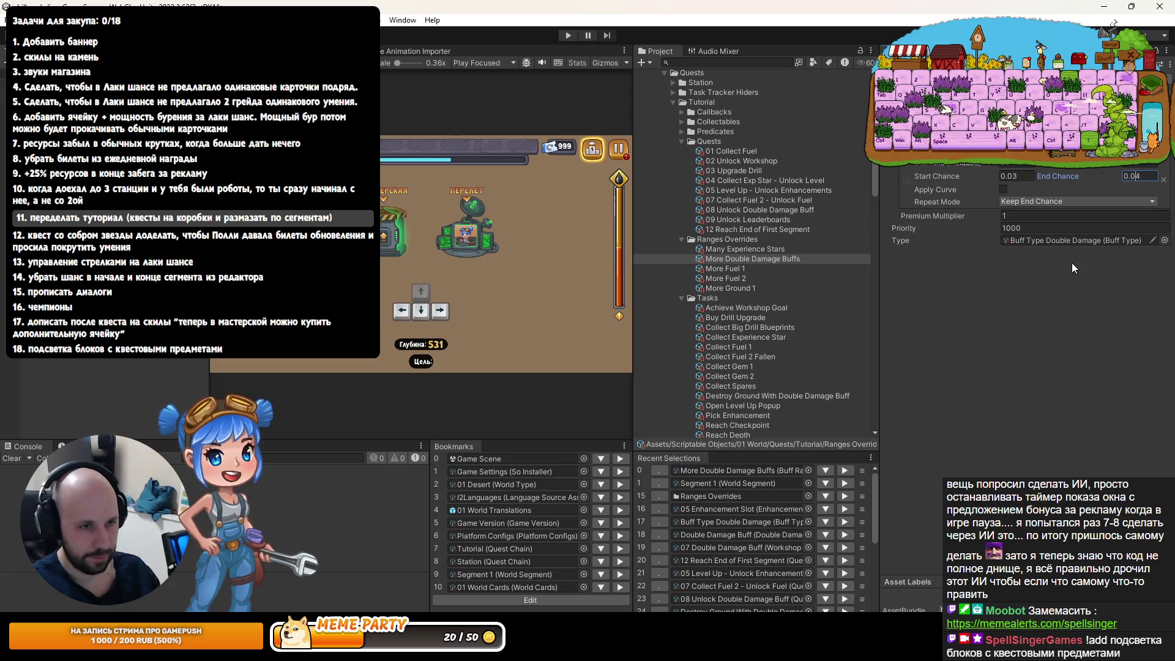
key(Return)
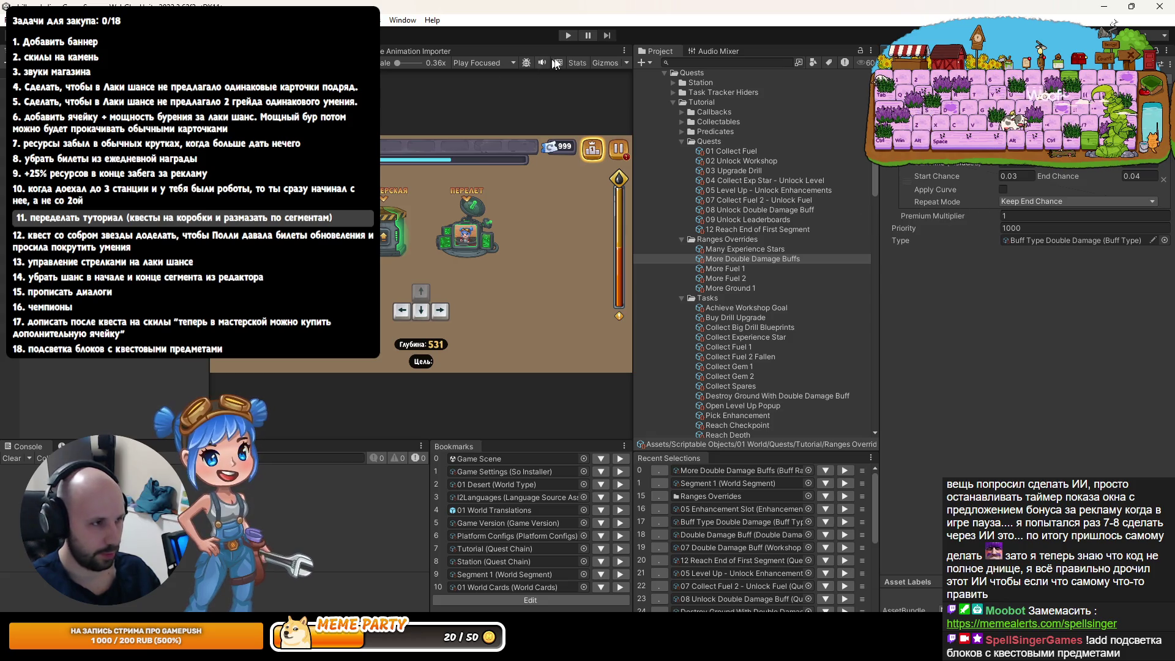
Start a quick playtest in a maximized game view and dismiss the tutorial dialog
key(ctrl+p)
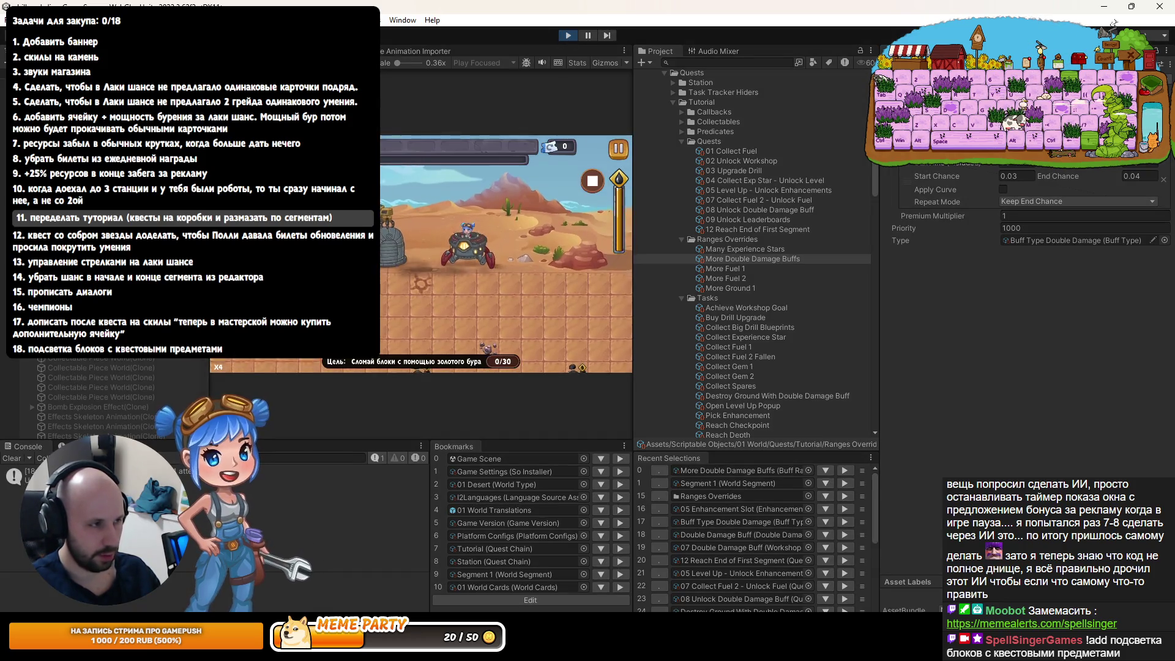
key(shift+space)
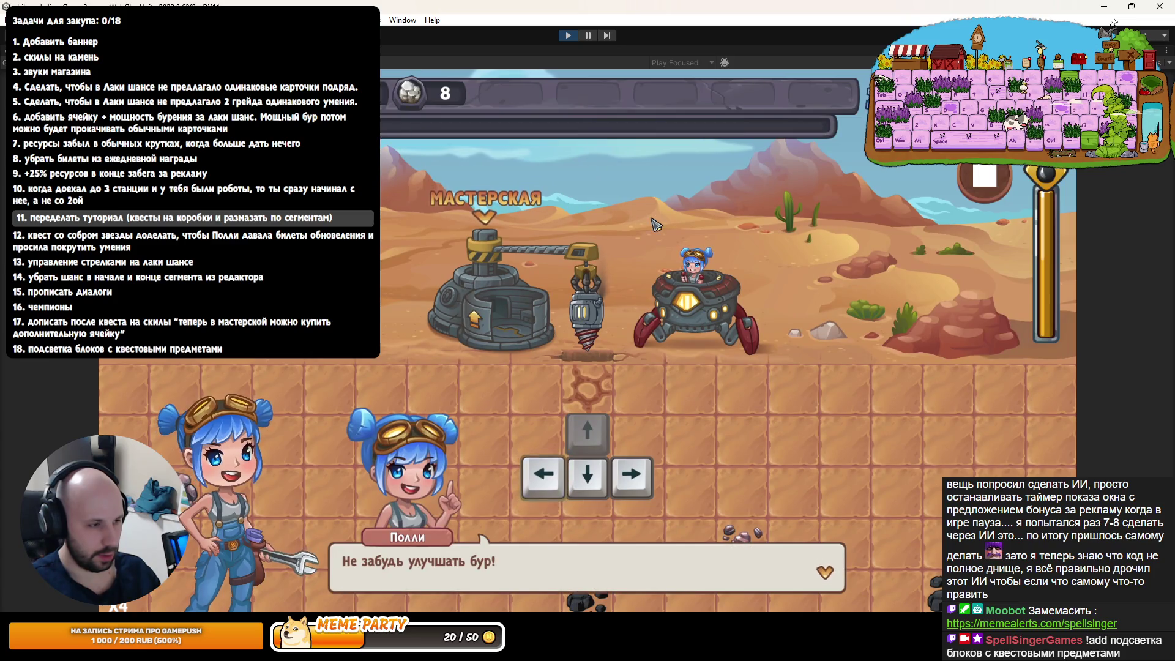
click(722, 410)
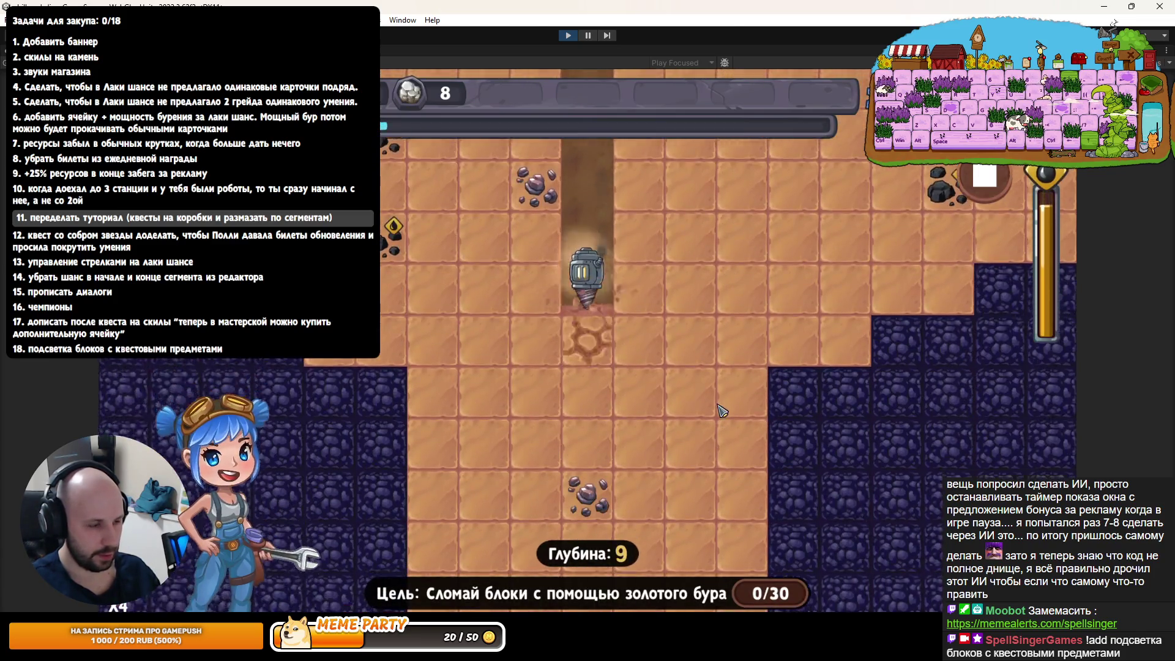
Stop the playtest and open quest 08 Unlock Double Damage Buff, requiring 30 ground destructions
key(ctrl+p)
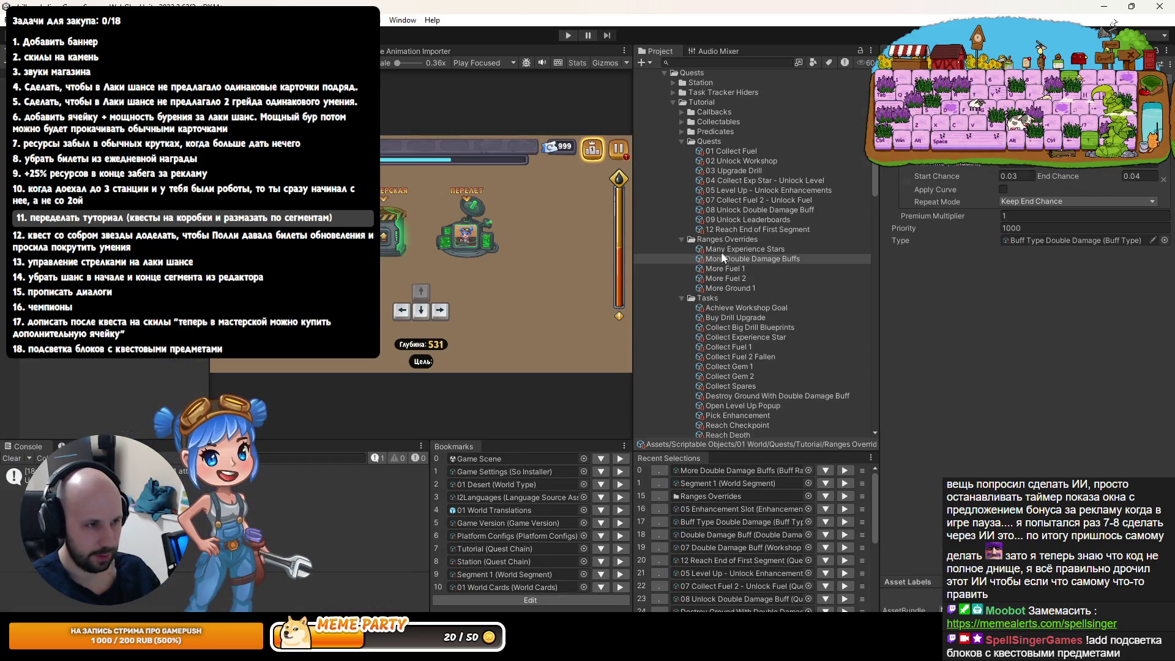
click(724, 257)
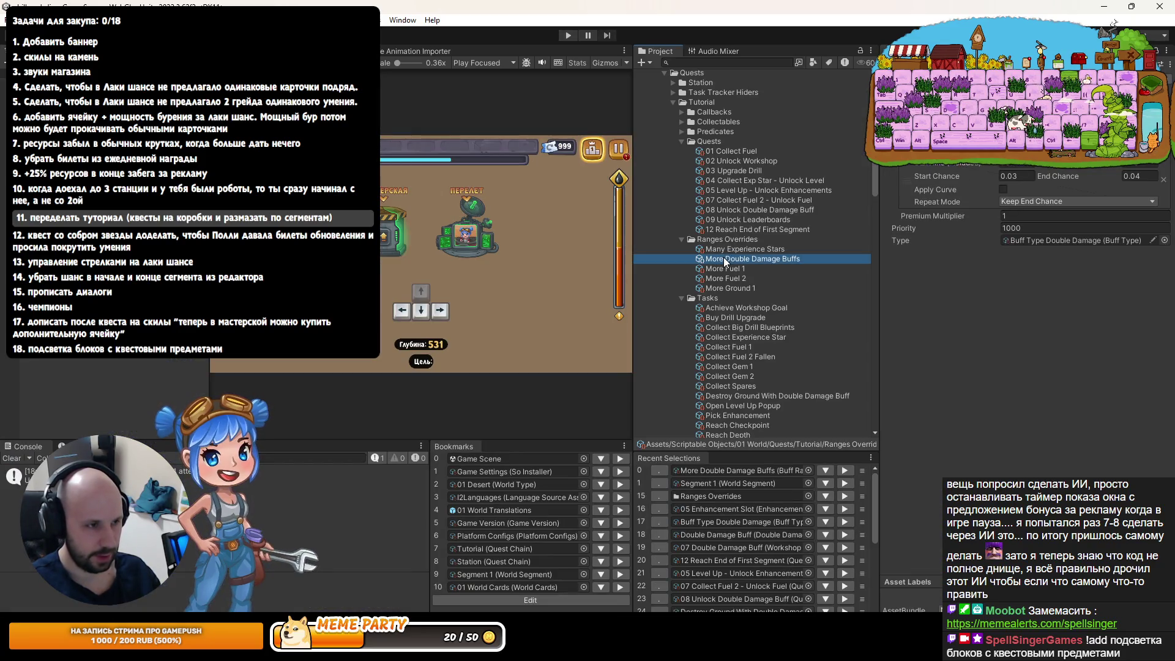
click(735, 211)
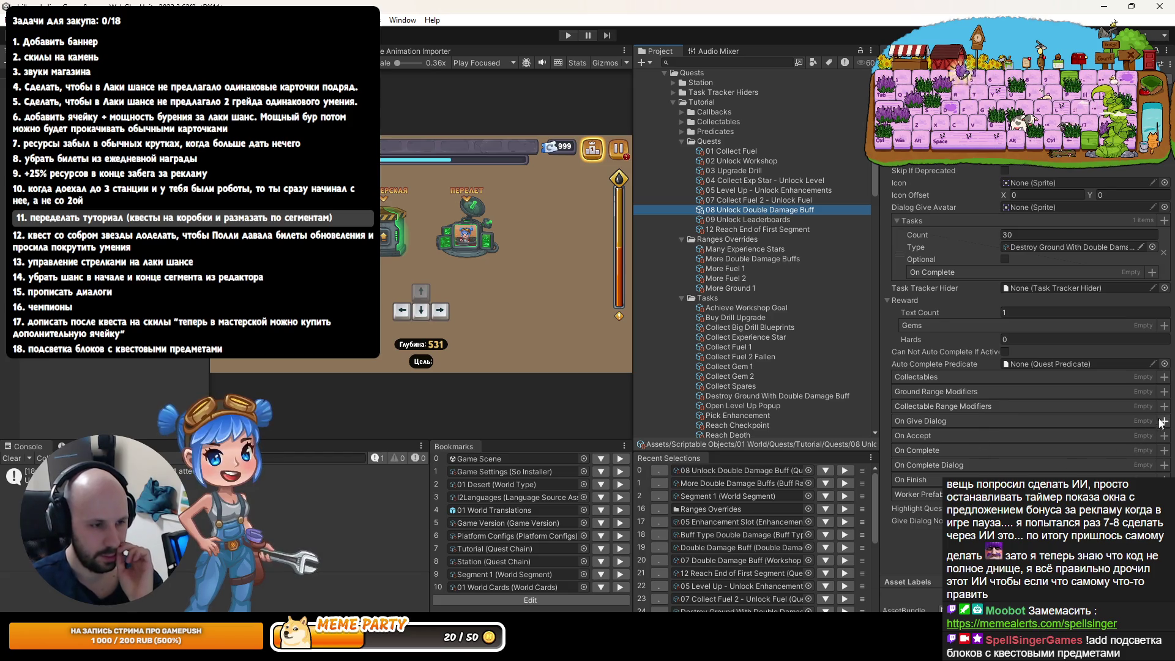
Add More Double Damage Buffs to quest 08's Collectable Range Modifiers and start a playtest
click(1164, 406)
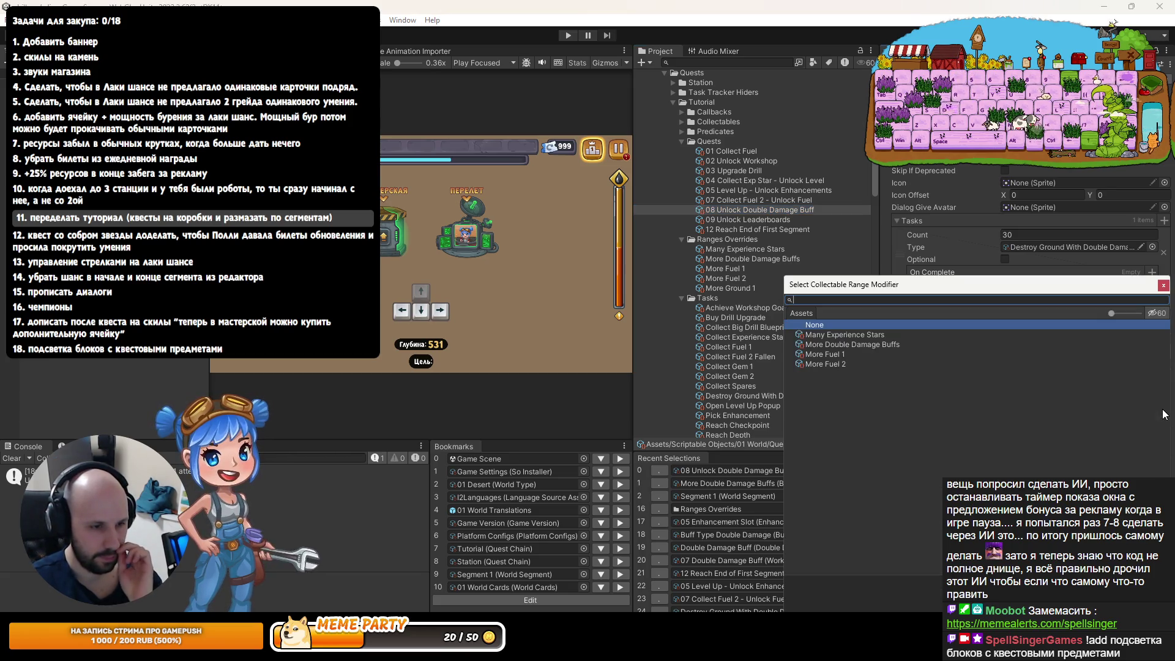
click(856, 345)
double_click(855, 346)
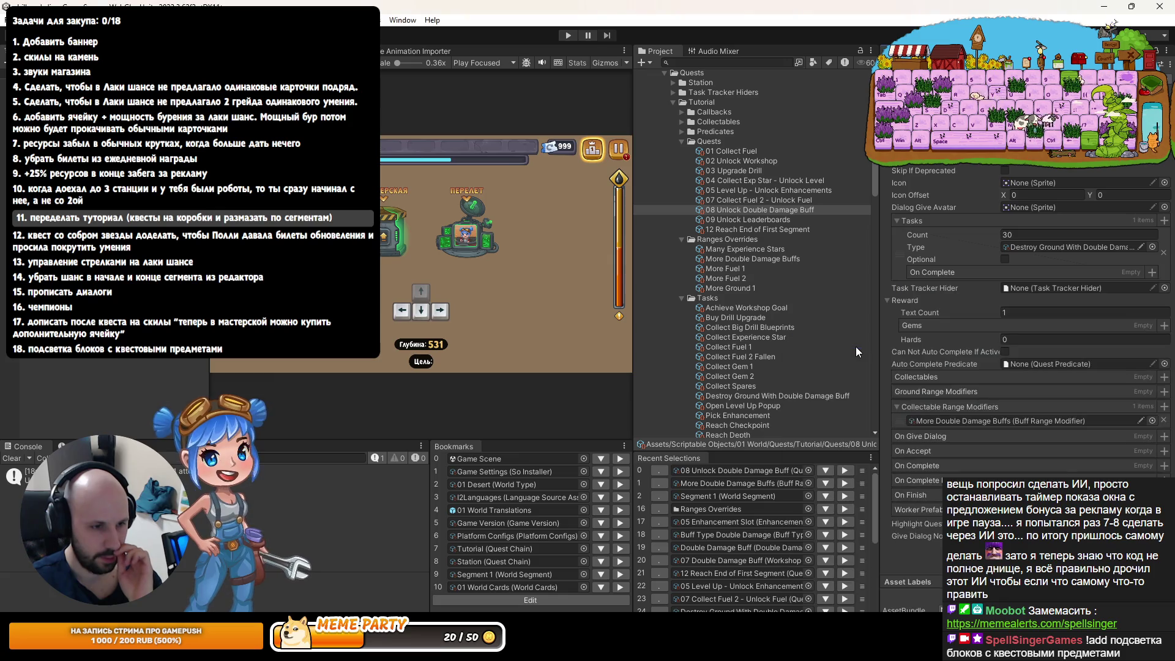
click(567, 37)
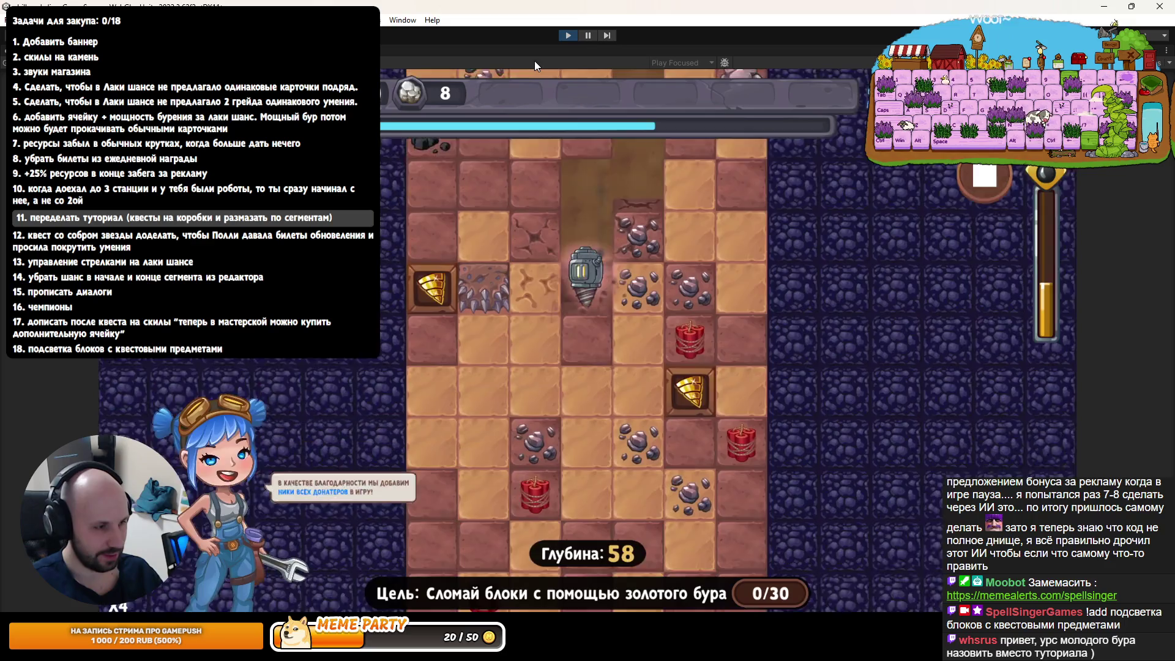
Stop the playtest and select the More Double Damage Buffs asset
click(568, 37)
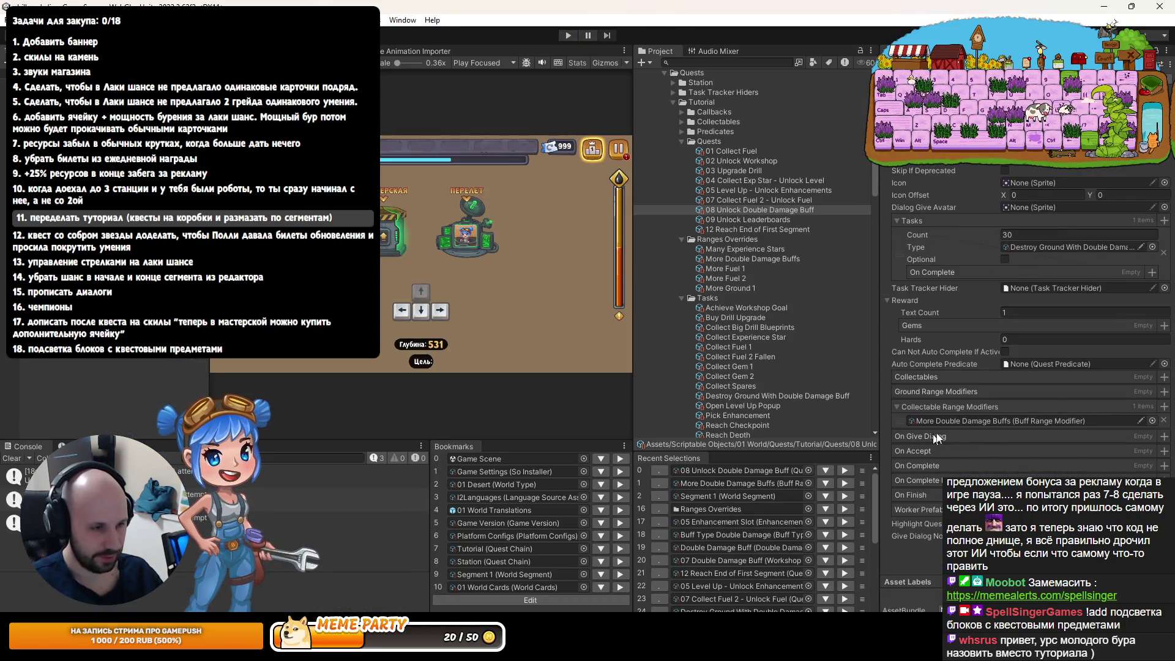
click(957, 420)
click(731, 258)
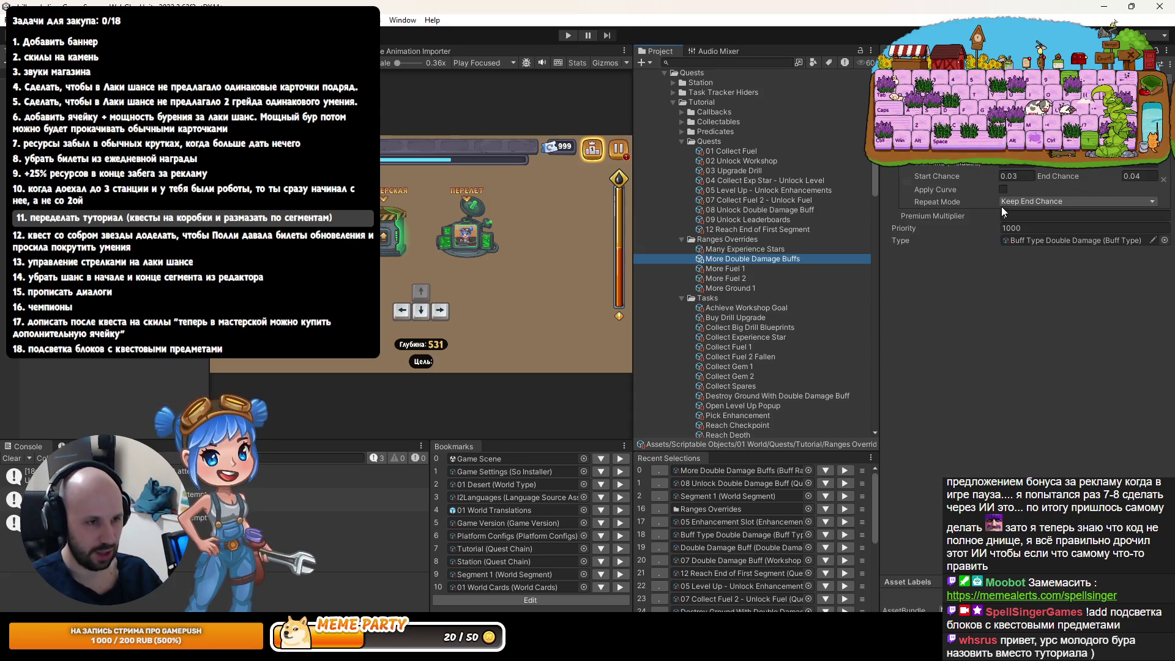
Halve Start Chance to 0.015, set End Chance to 0.02, and relaunch the game
click(1016, 176)
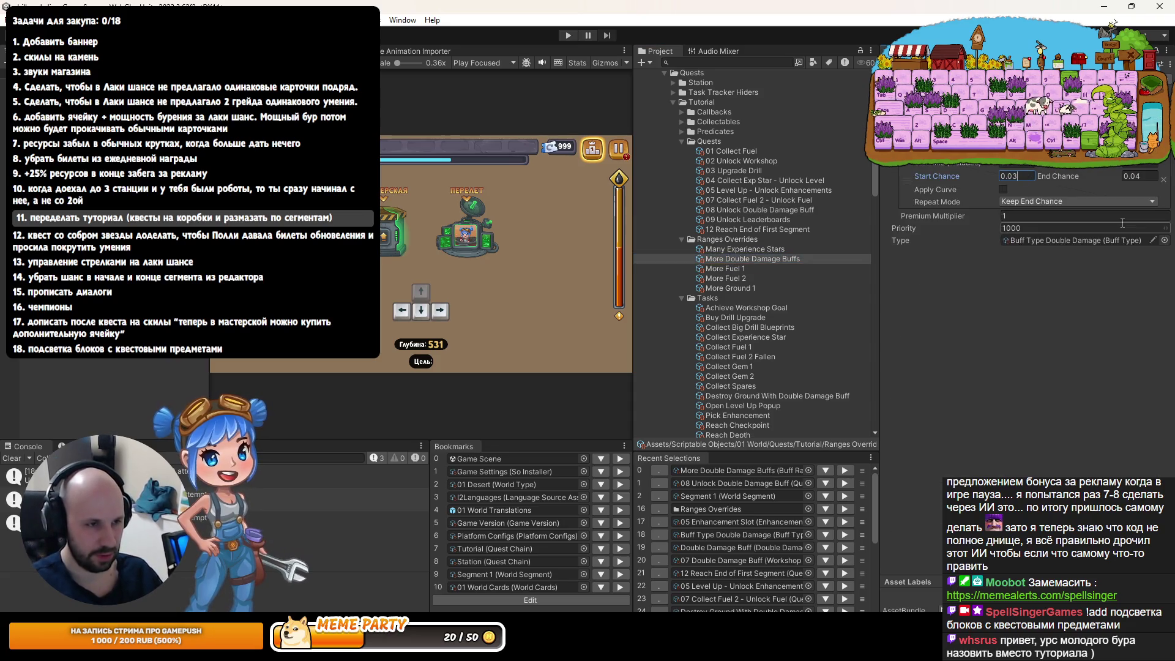
text(/2)
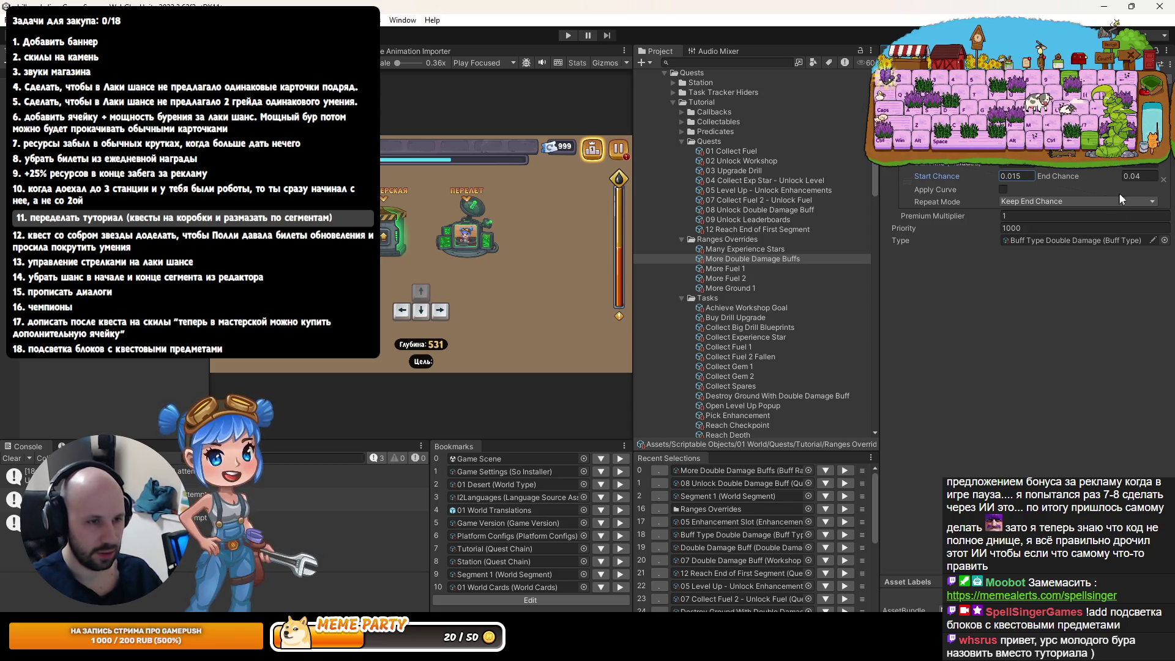
key(Tab)
text(2)
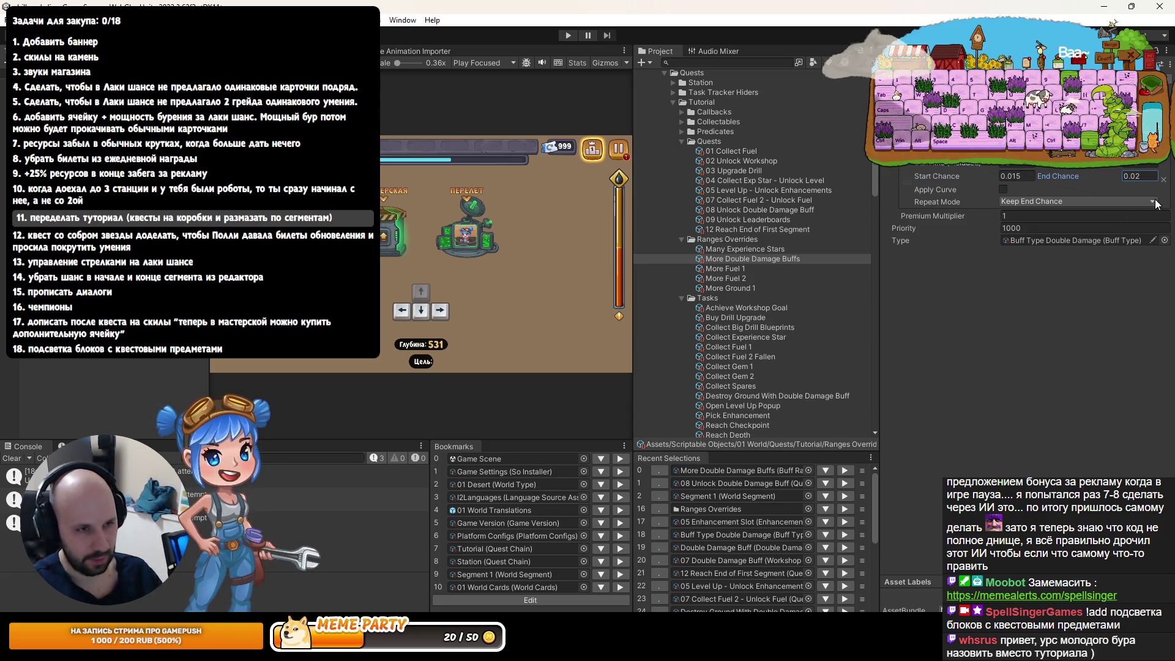
click(568, 35)
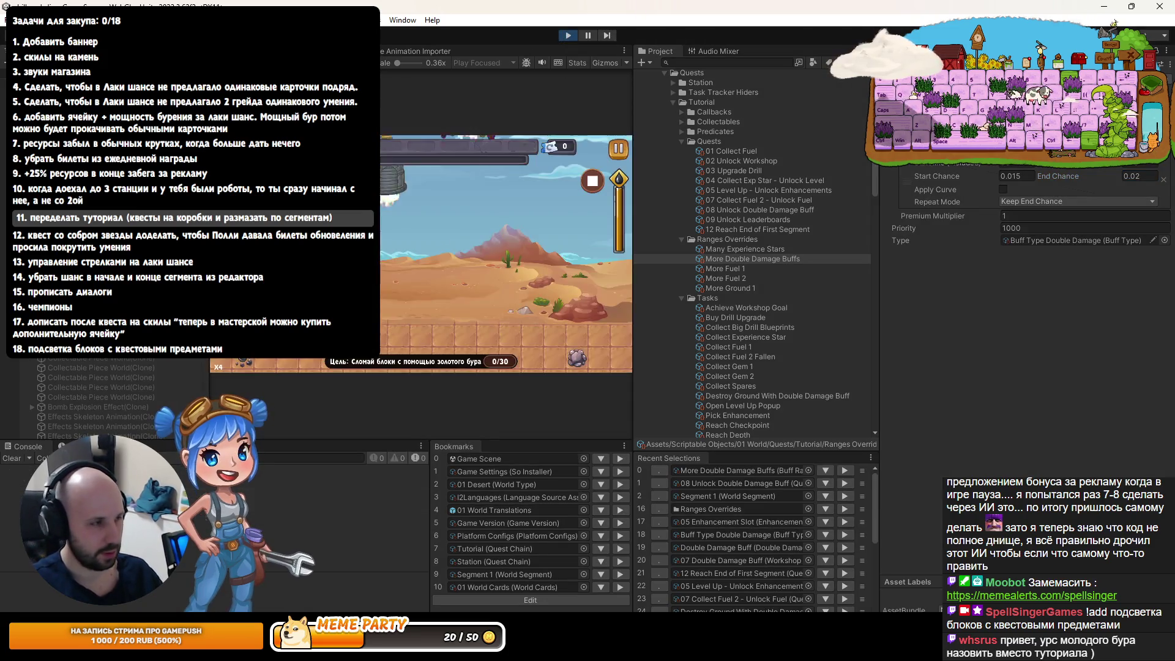
Start the run, drill down steering left and right to depth 57, then pause
key(shift+space)
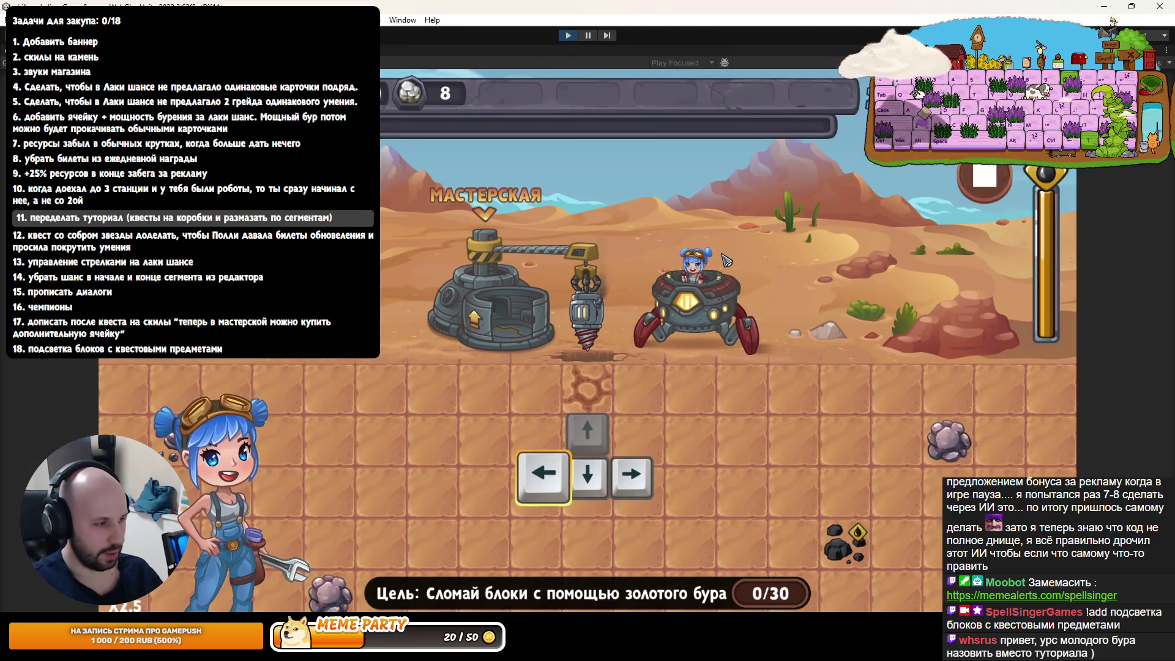
key(Down)
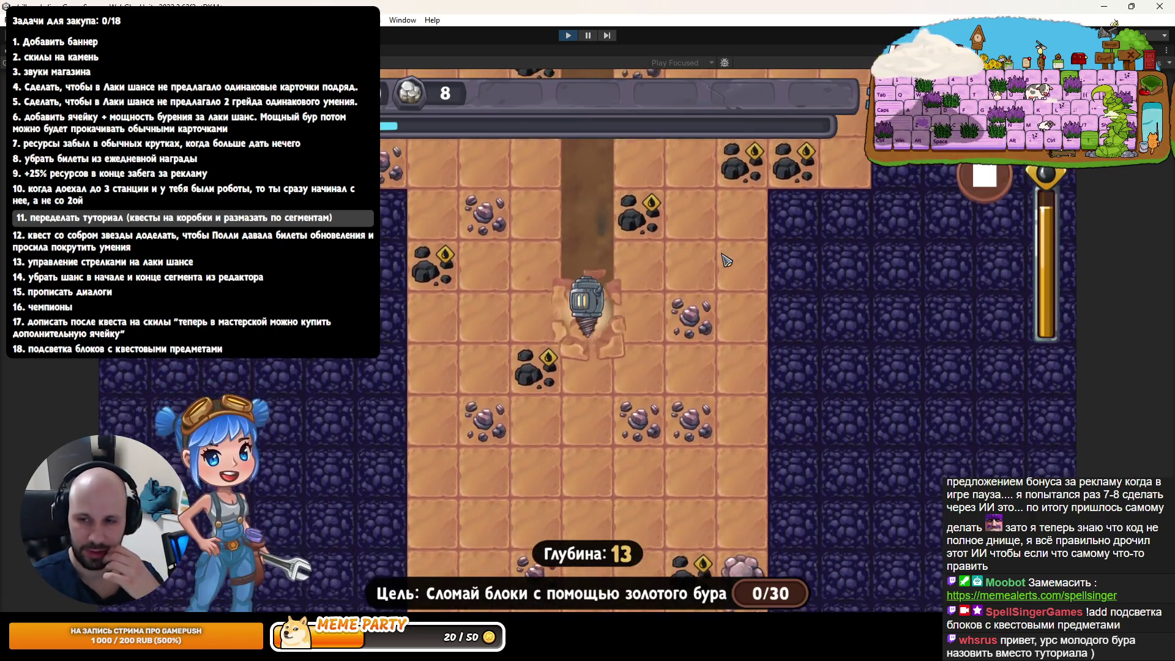
key(Left)
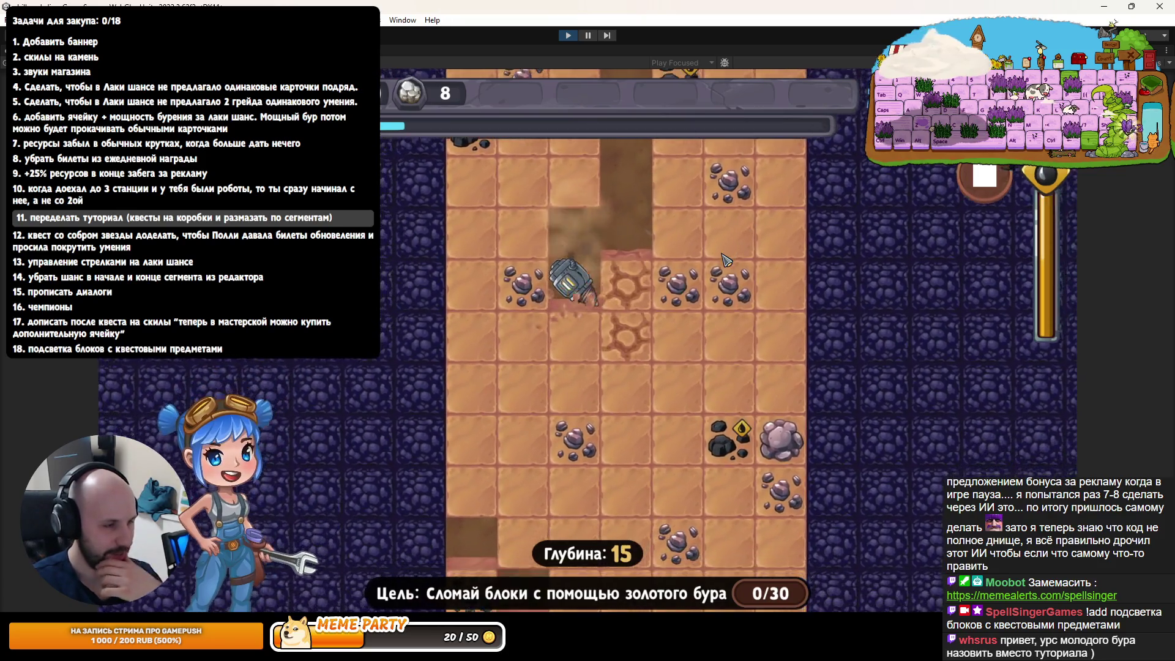
key(Right)
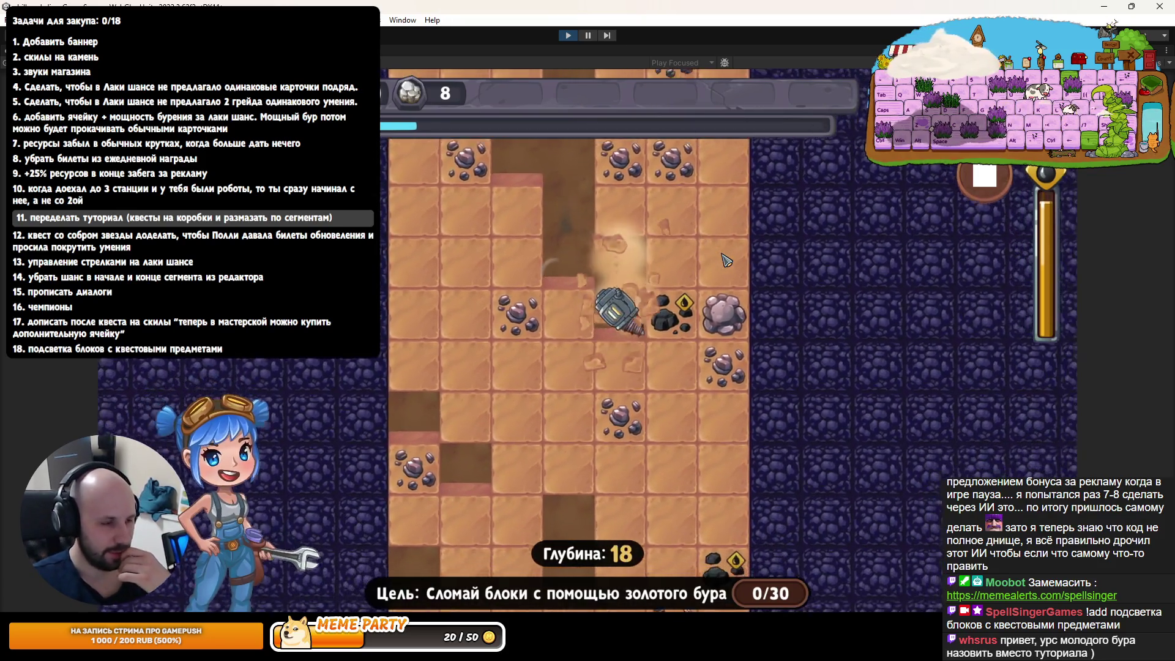
key(Left)
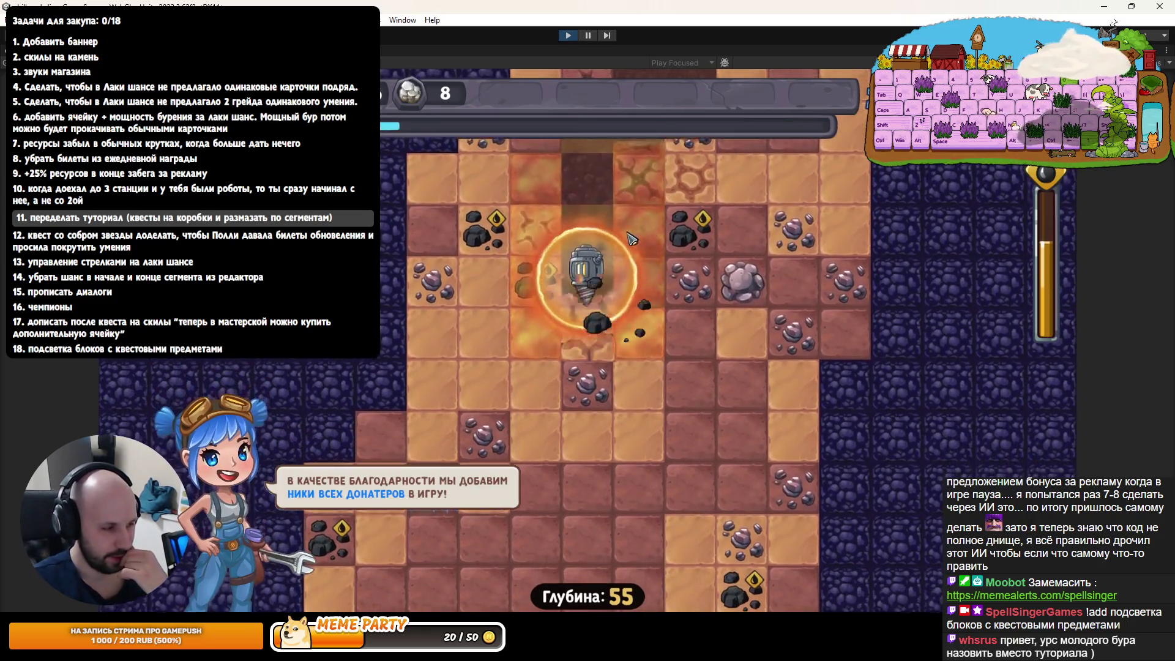
key(Escape)
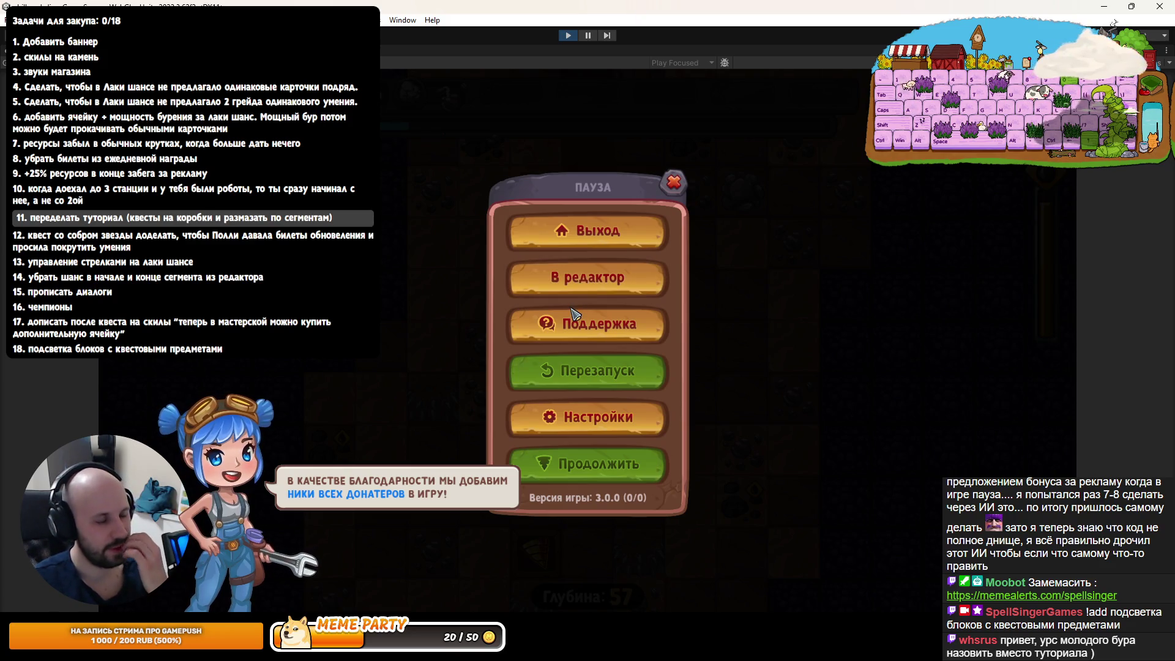
Resume and finish the run, then check the double damage buff upgrade in the workshop
click(588, 374)
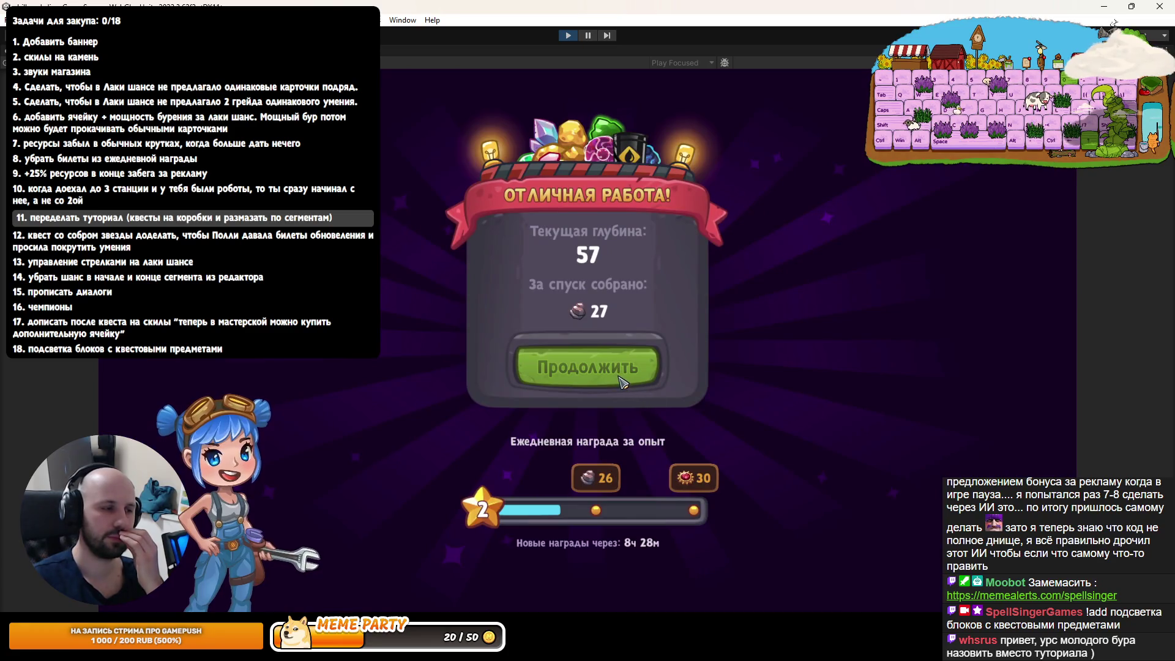
click(623, 381)
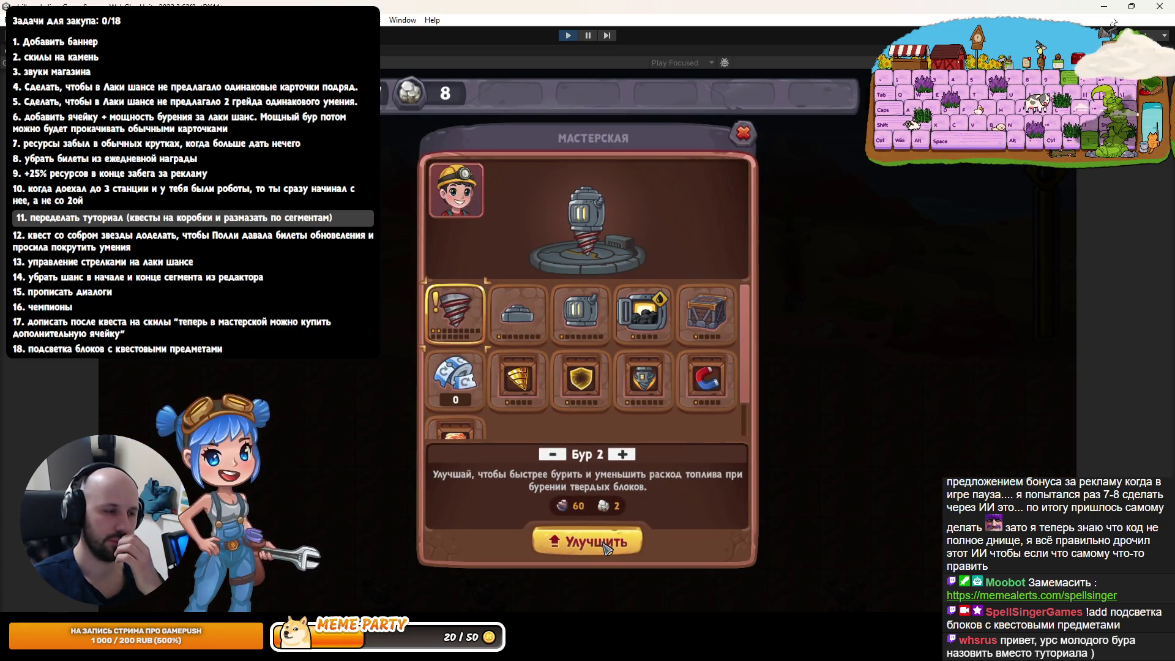
click(520, 379)
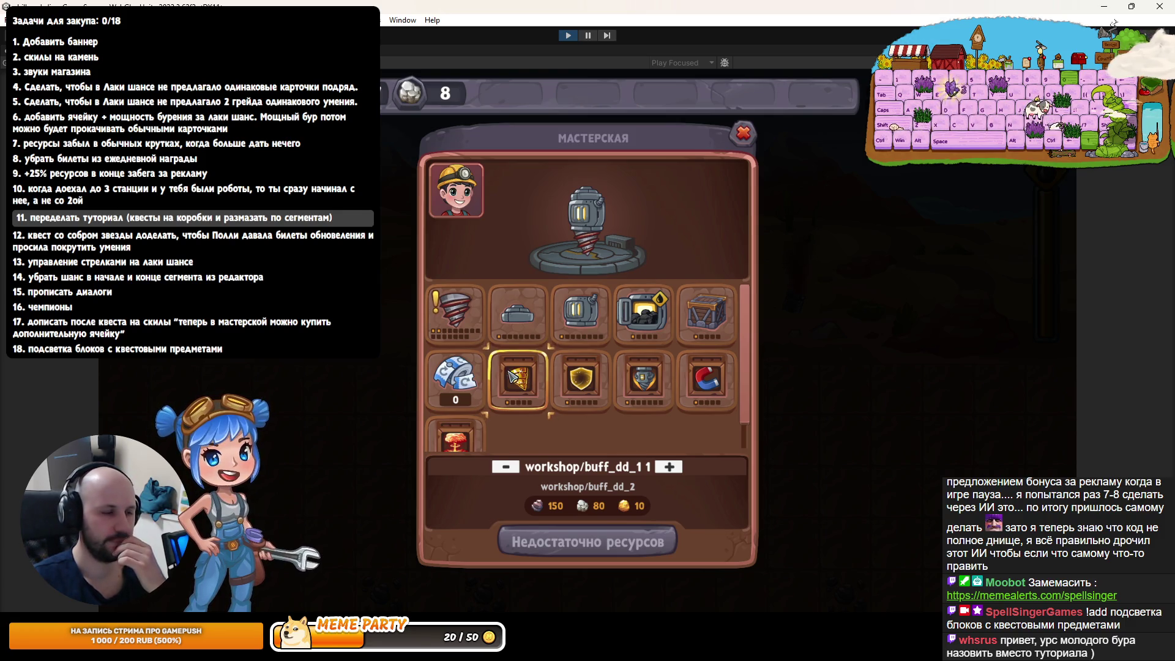
Upgrade the drill to level 3, close the workshop, skip the dialogue, and stop the game
click(481, 337)
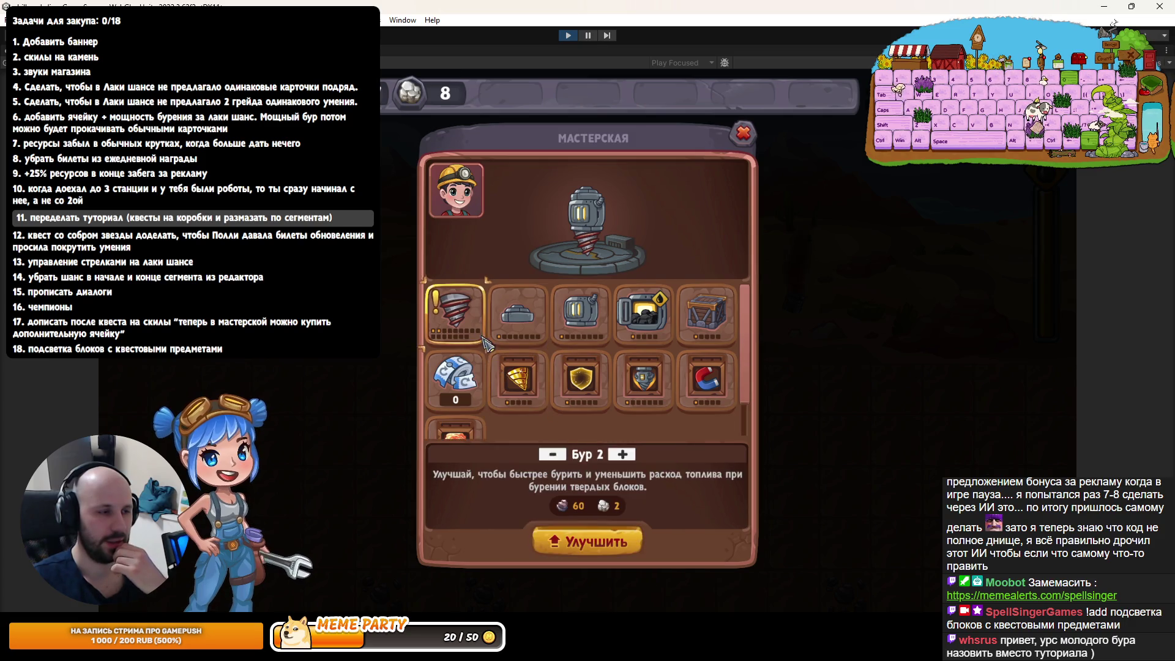
click(617, 531)
click(739, 140)
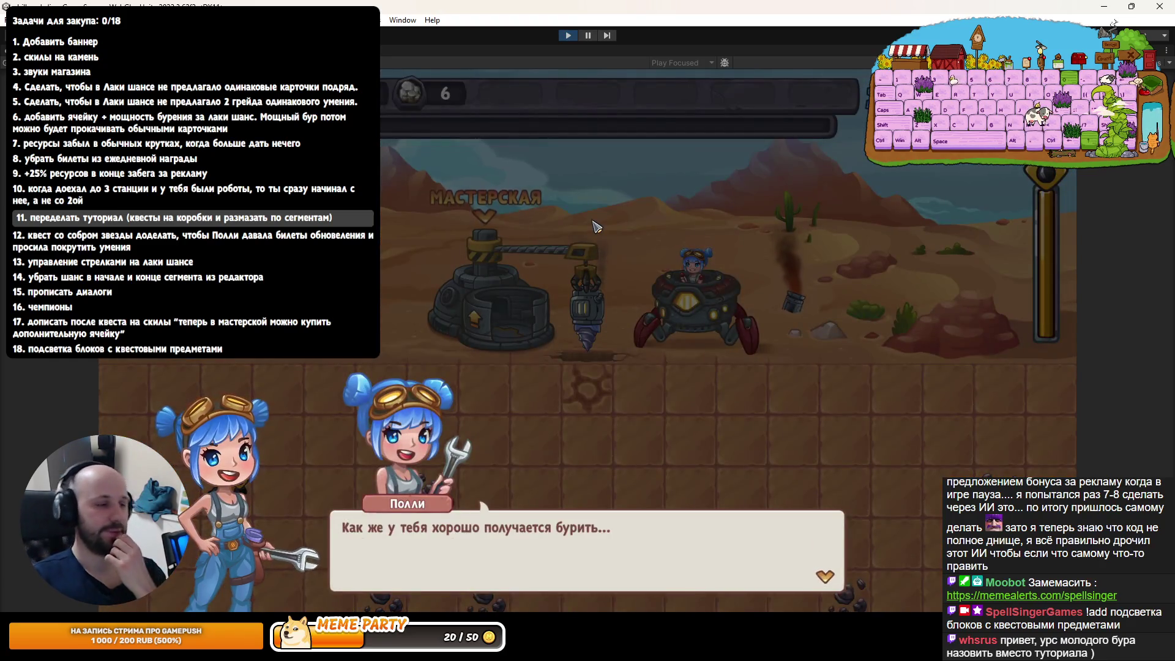
click(586, 260)
click(568, 35)
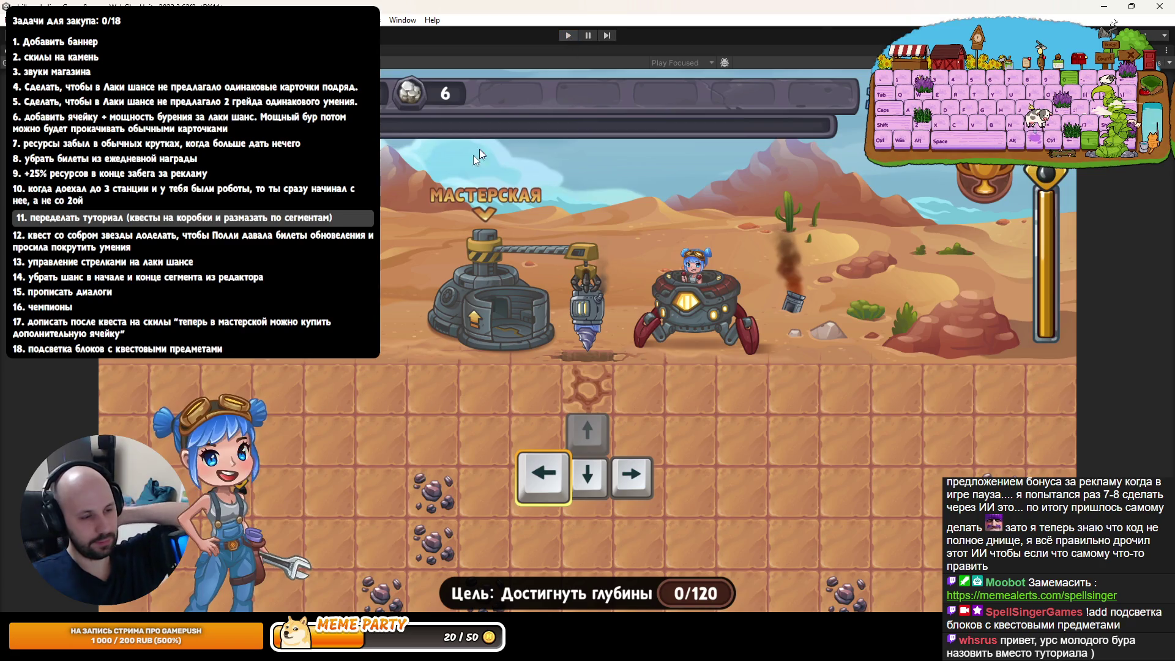